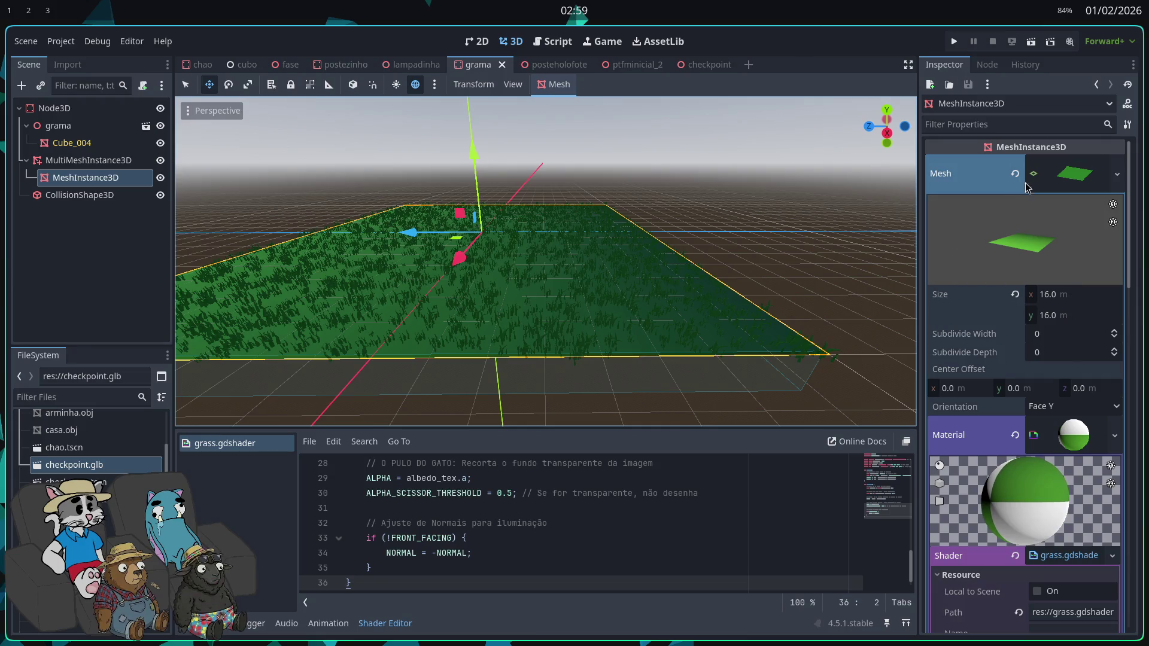
Step: Select the MultiMeshInstance3D and clear its old grass MultiMesh resource
{"action": "left_click", "coordinate": [90, 160]}
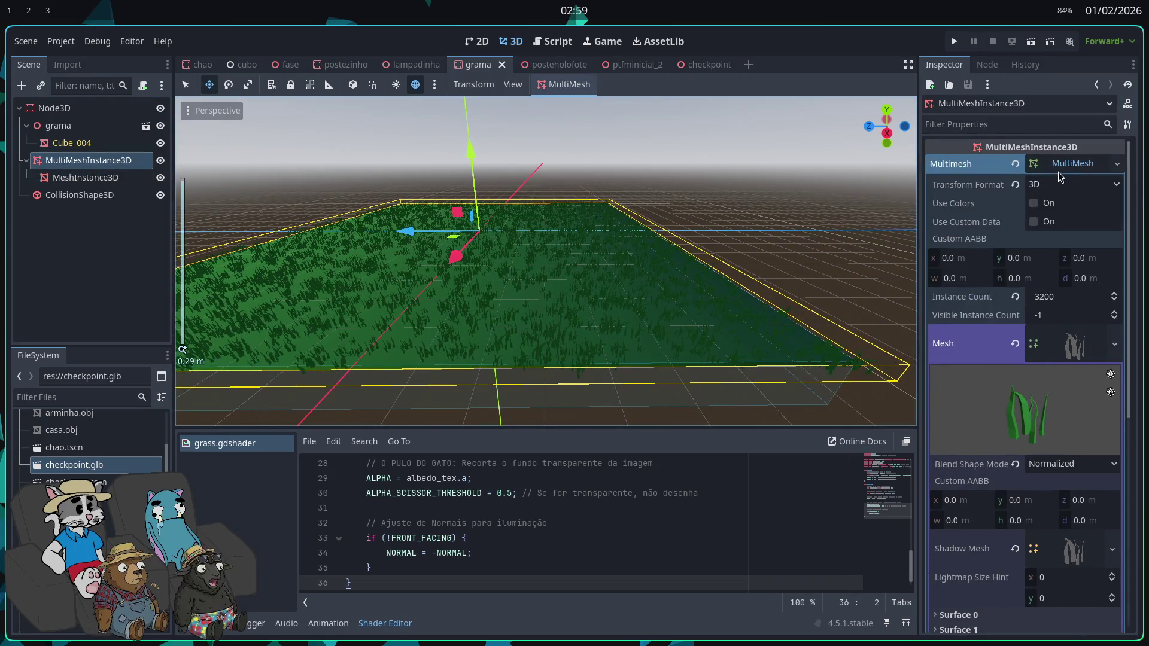
{"action": "left_click", "coordinate": [1069, 168]}
{"action": "left_click", "coordinate": [1018, 163]}
{"action": "left_click", "coordinate": [1067, 165]}
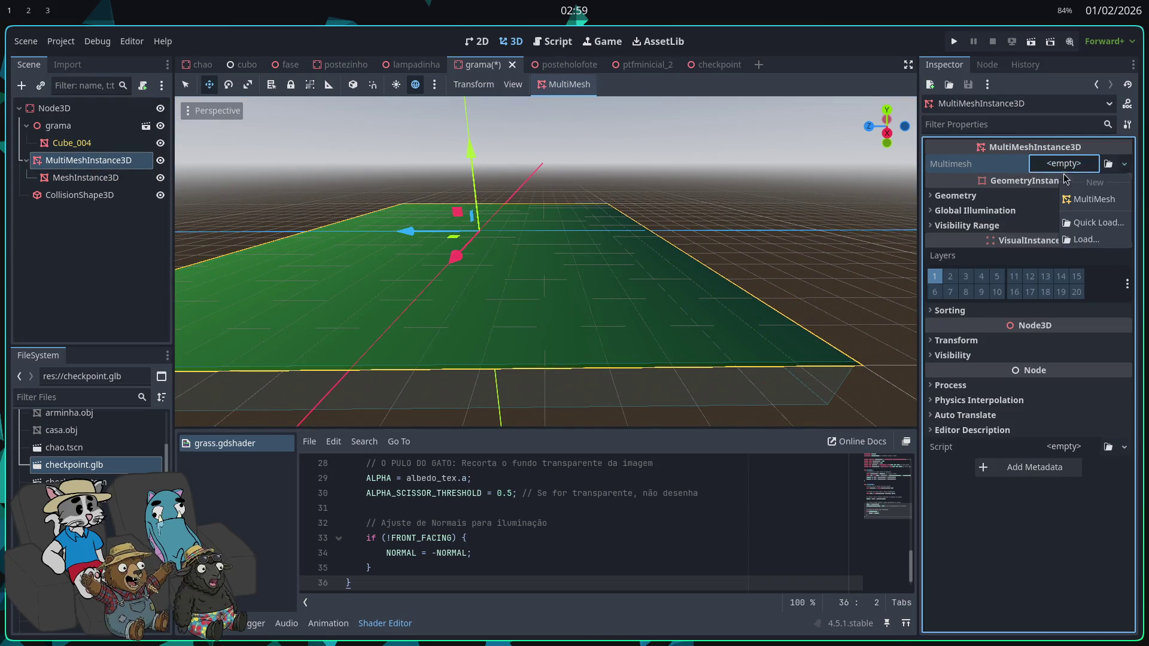
Step: Create a new MultiMesh and set its instanced mesh to a 1 m QuadMesh
{"action": "left_click", "coordinate": [1089, 198]}
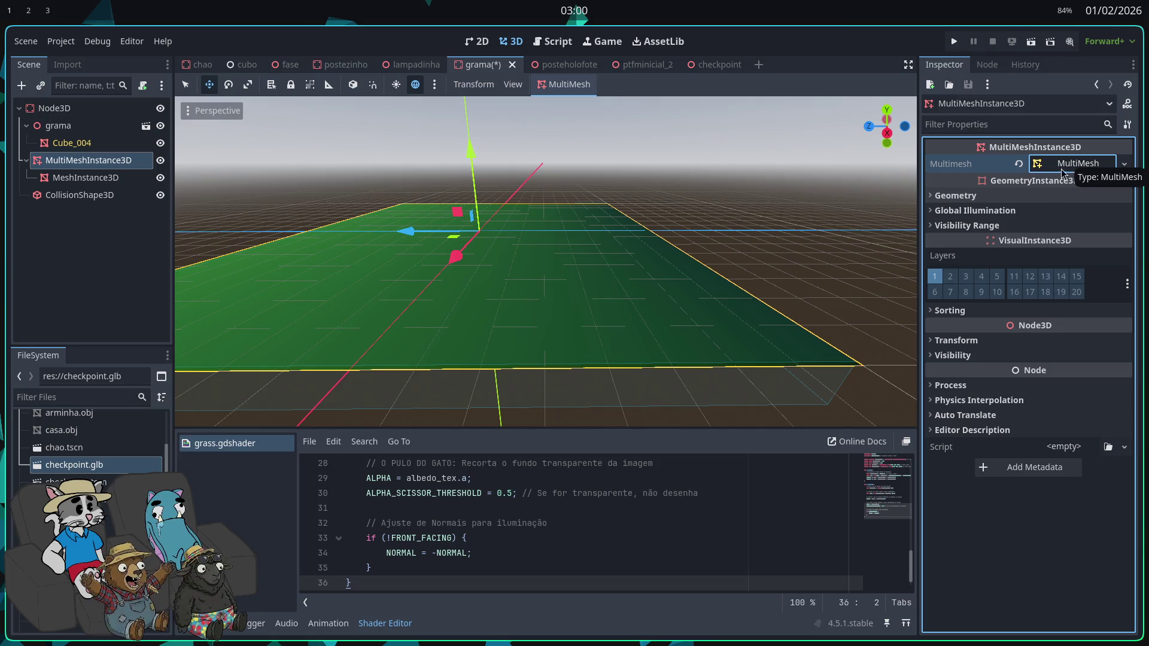
{"action": "left_click", "coordinate": [1043, 165]}
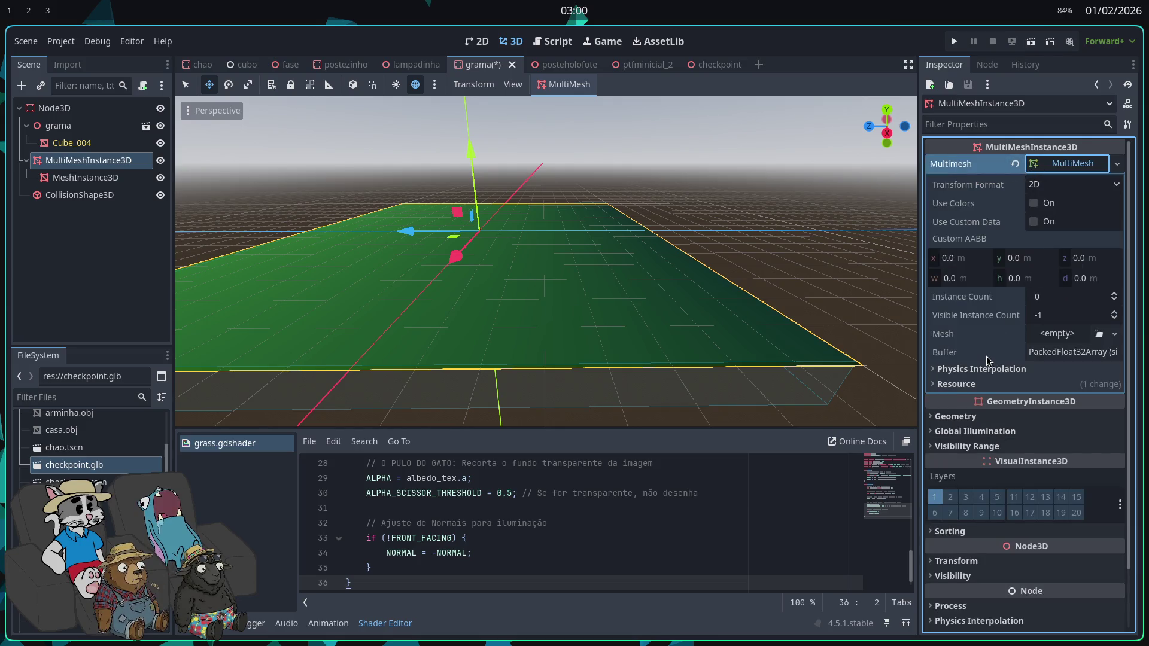
{"action": "left_click", "coordinate": [1057, 333]}
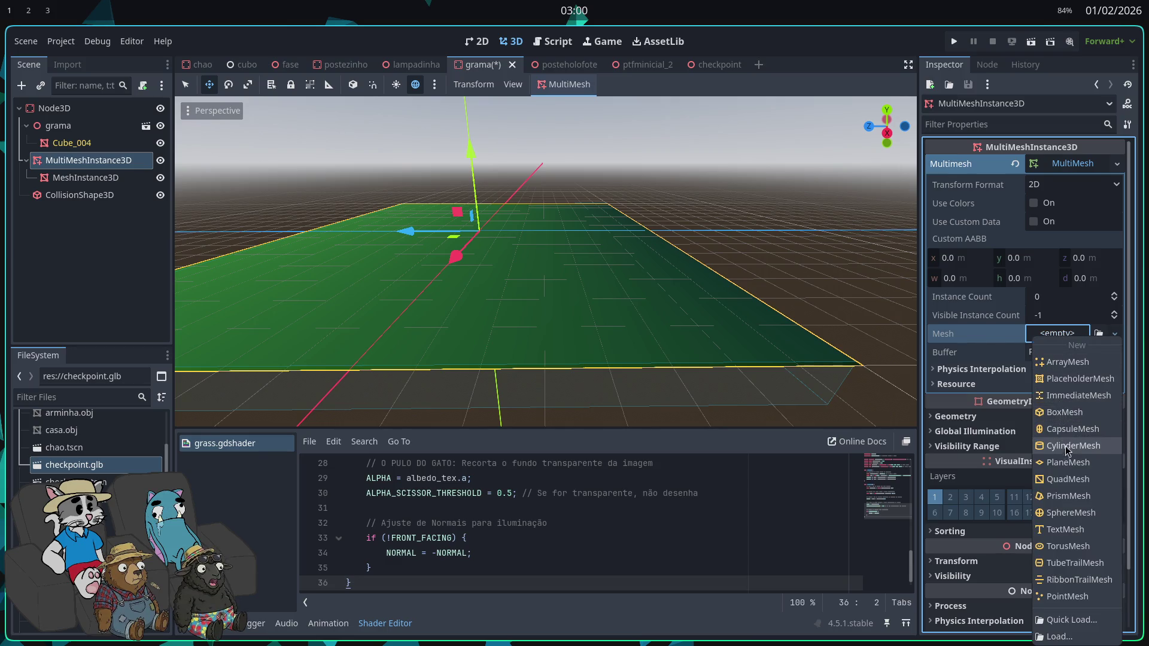
{"action": "left_click", "coordinate": [1070, 479]}
Step: Choose to load an existing file as the QuadMesh's material
{"action": "left_click", "coordinate": [1072, 354]}
{"action": "scroll", "coordinate": [1070, 394], "scroll_direction": "down", "scroll_amount": 2}
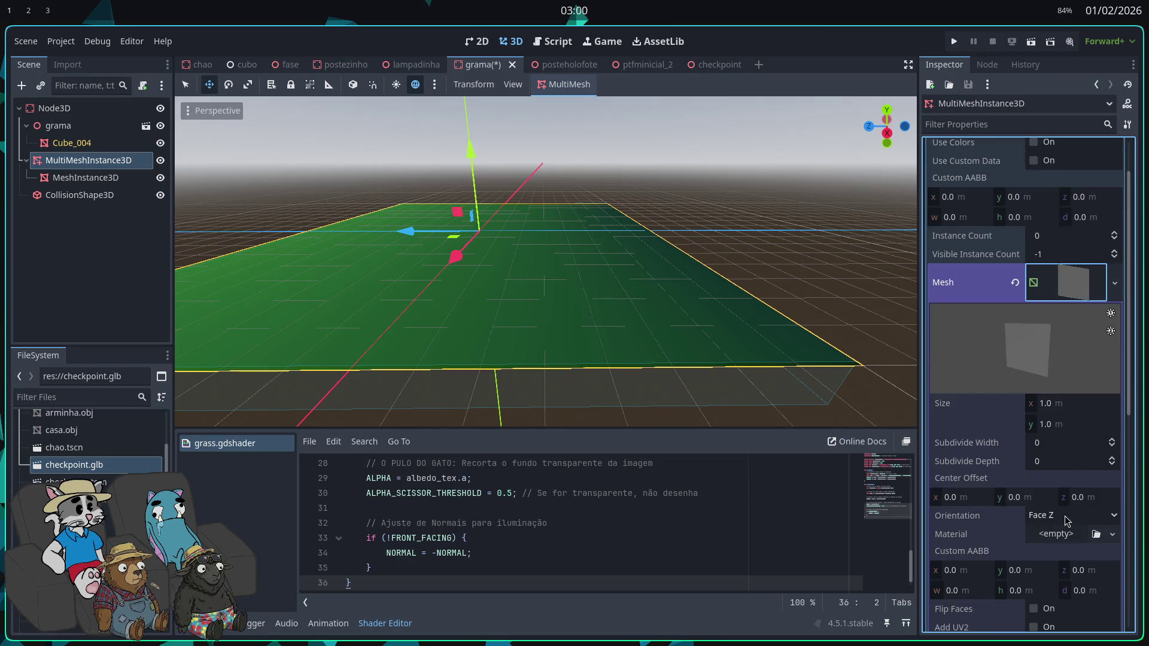
{"action": "left_click", "coordinate": [1065, 534]}
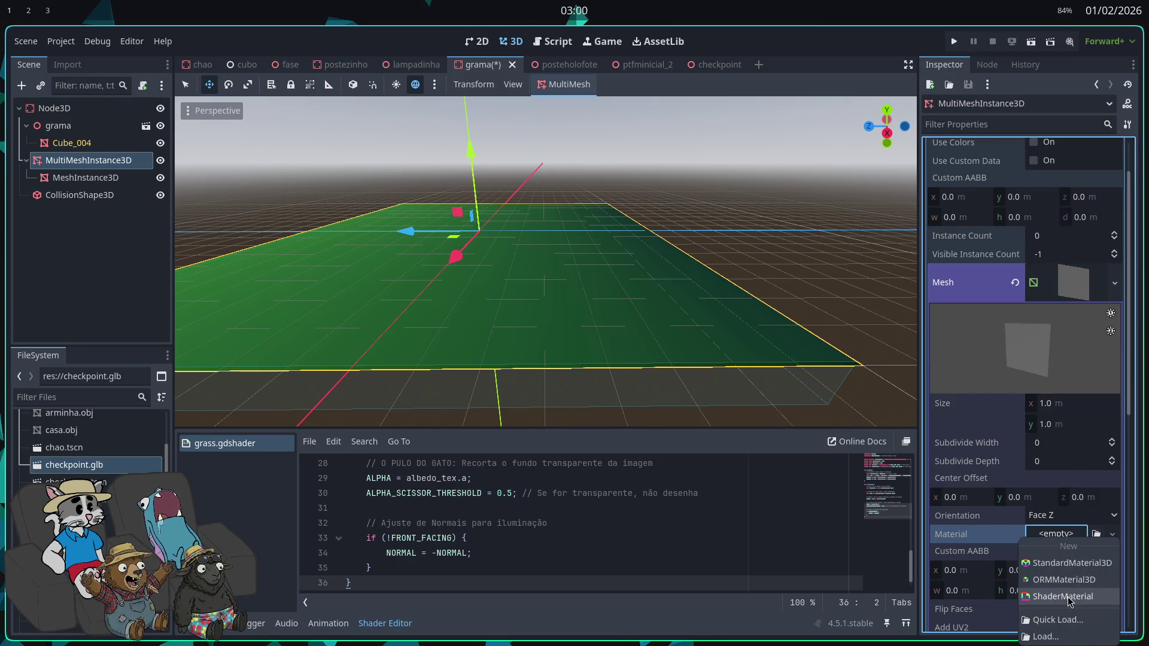
{"action": "left_click", "coordinate": [1048, 636]}
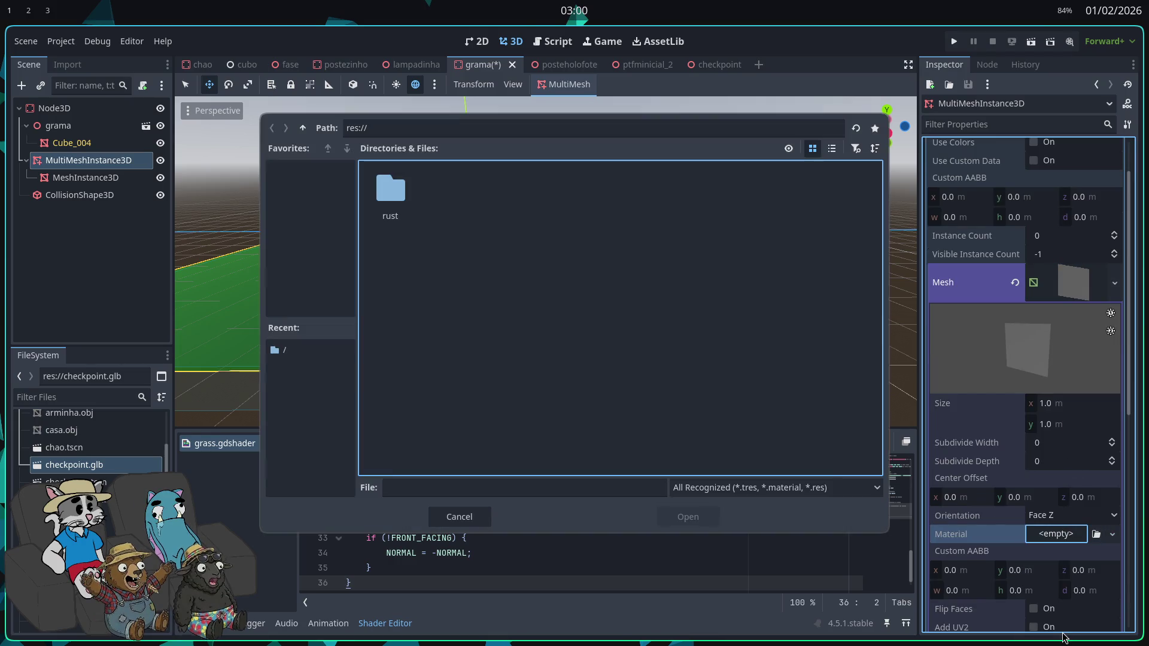
{"action": "double_click", "coordinate": [411, 217]}
{"action": "left_click", "coordinate": [301, 128]}
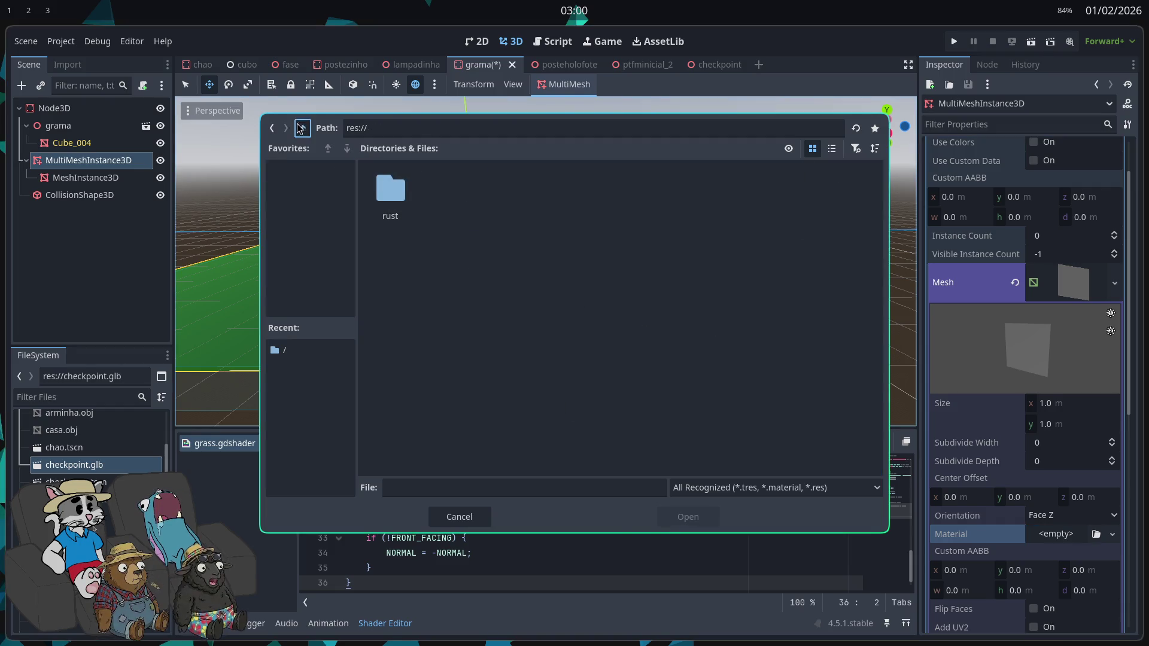
{"action": "left_click", "coordinate": [778, 488]}
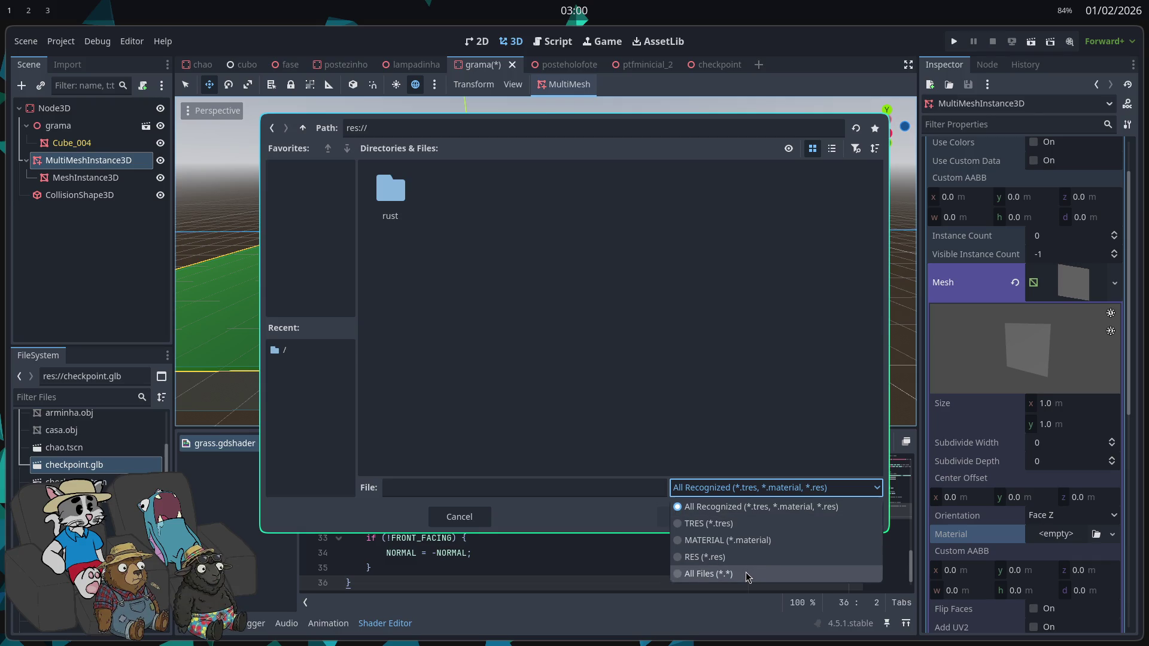
{"action": "left_click", "coordinate": [728, 540]}
{"action": "left_click", "coordinate": [718, 488]}
{"action": "left_click", "coordinate": [708, 573]}
{"action": "left_click", "coordinate": [538, 300]}
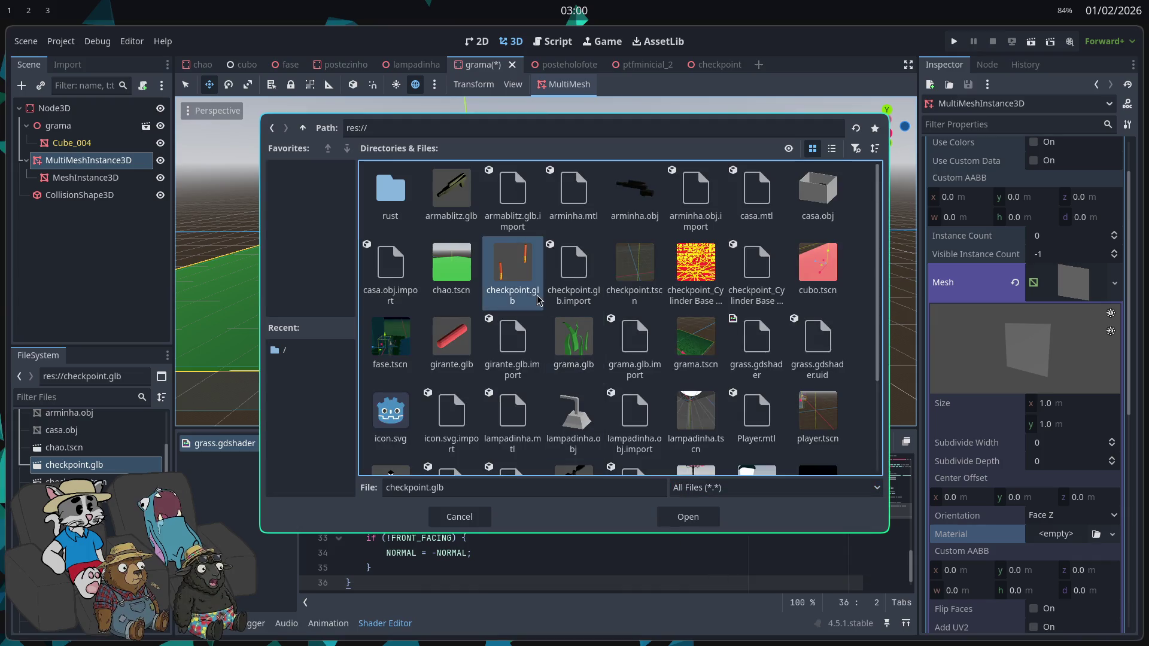
{"action": "left_click", "coordinate": [452, 341]}
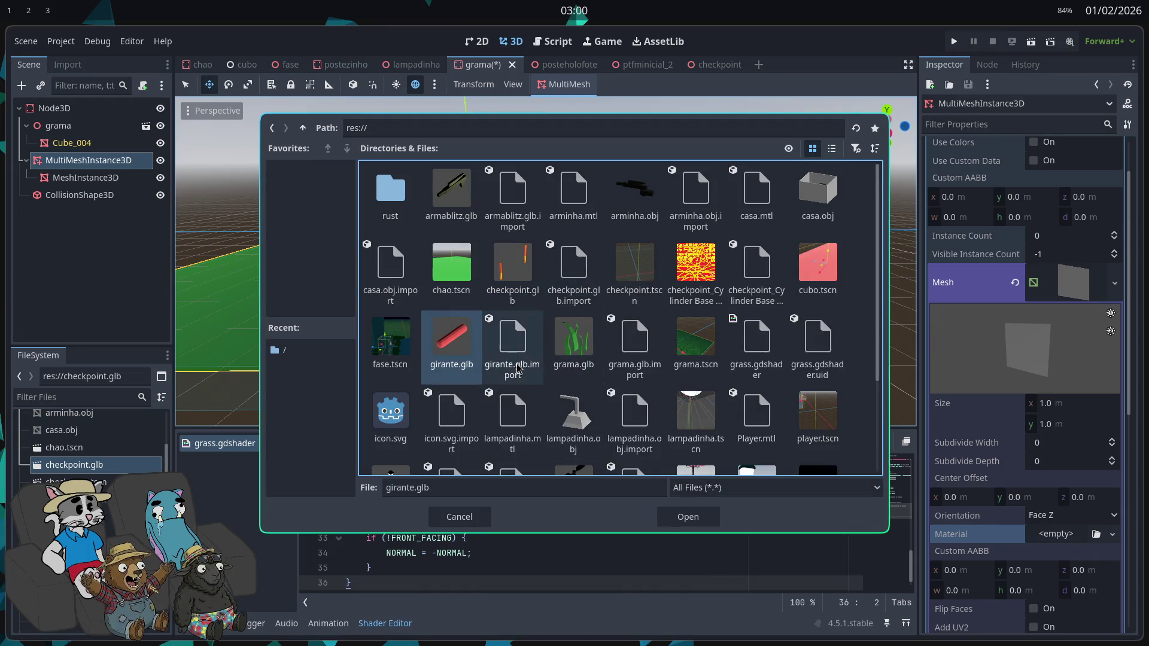
{"action": "left_click", "coordinate": [751, 347]}
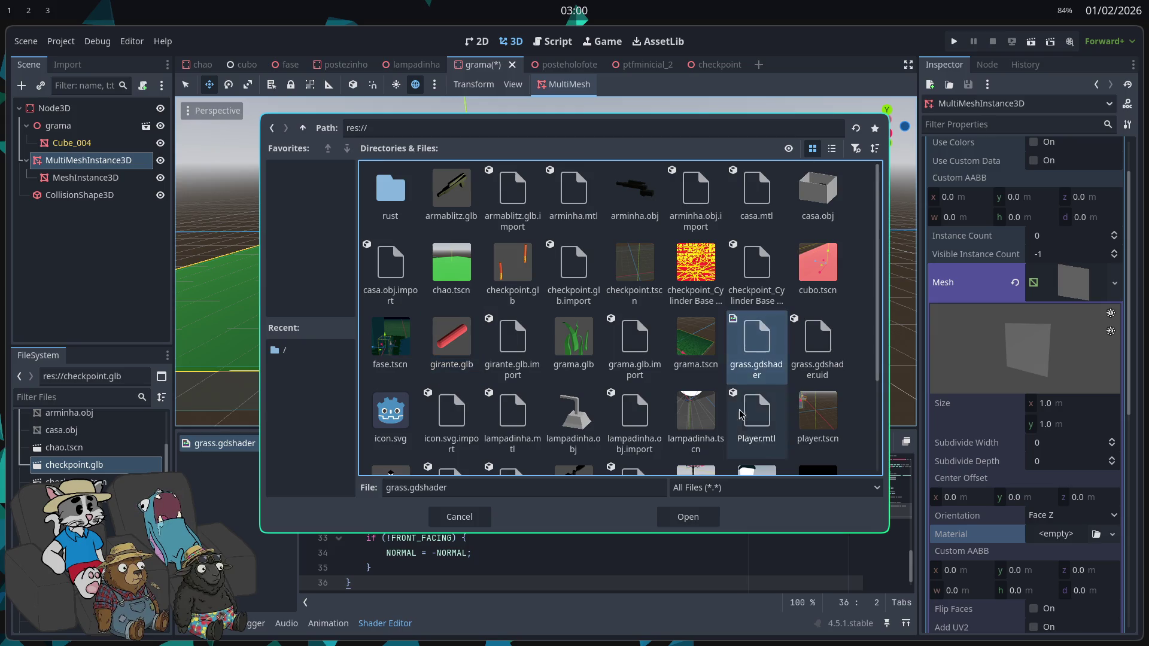
{"action": "left_click", "coordinate": [688, 517]}
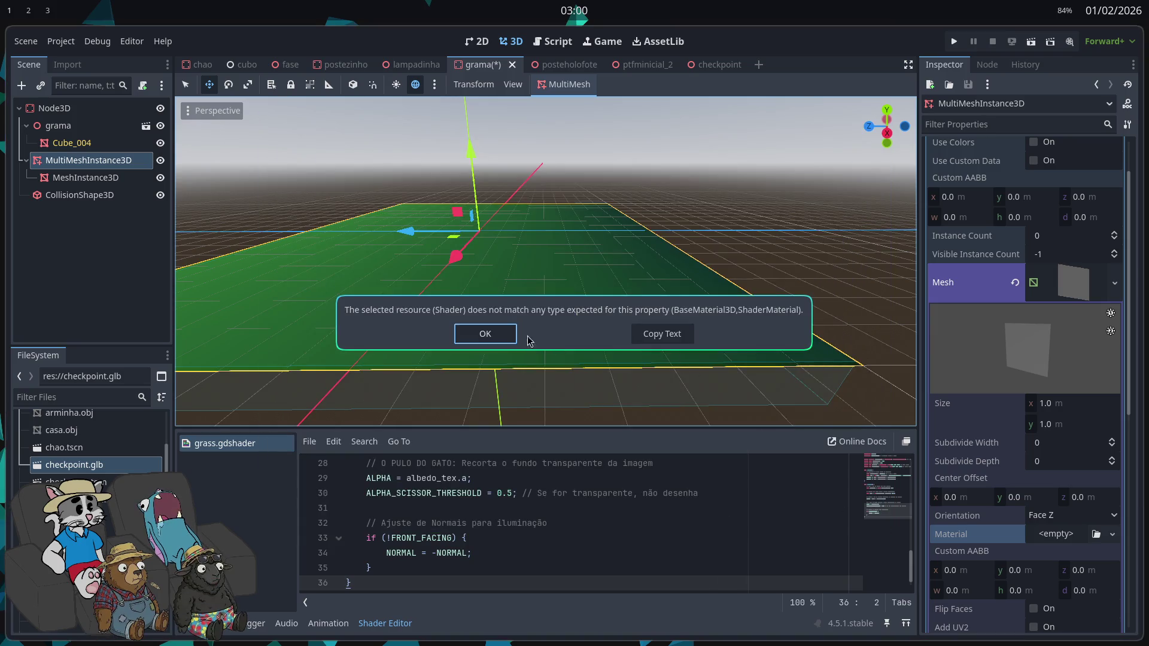
{"action": "left_click", "coordinate": [488, 334]}
{"action": "scroll", "coordinate": [938, 431], "scroll_direction": "down", "scroll_amount": 2}
{"action": "left_click", "coordinate": [1055, 473]}
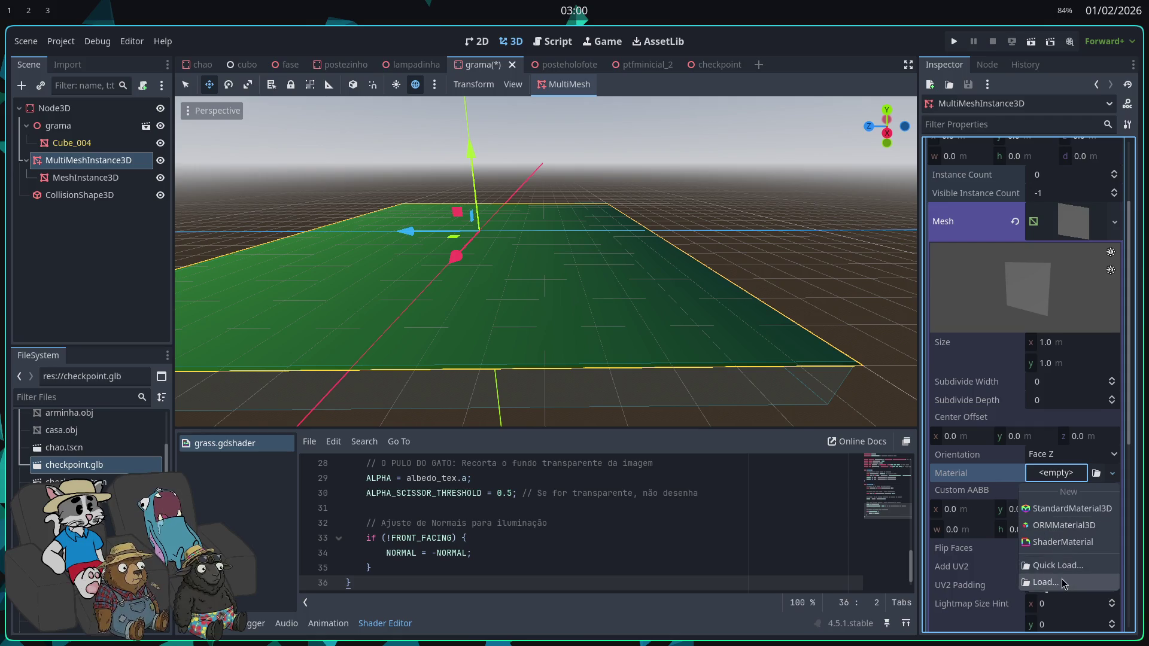
Step: Give the quad a new ShaderMaterial using grass.gdshader
{"action": "left_click", "coordinate": [1062, 542]}
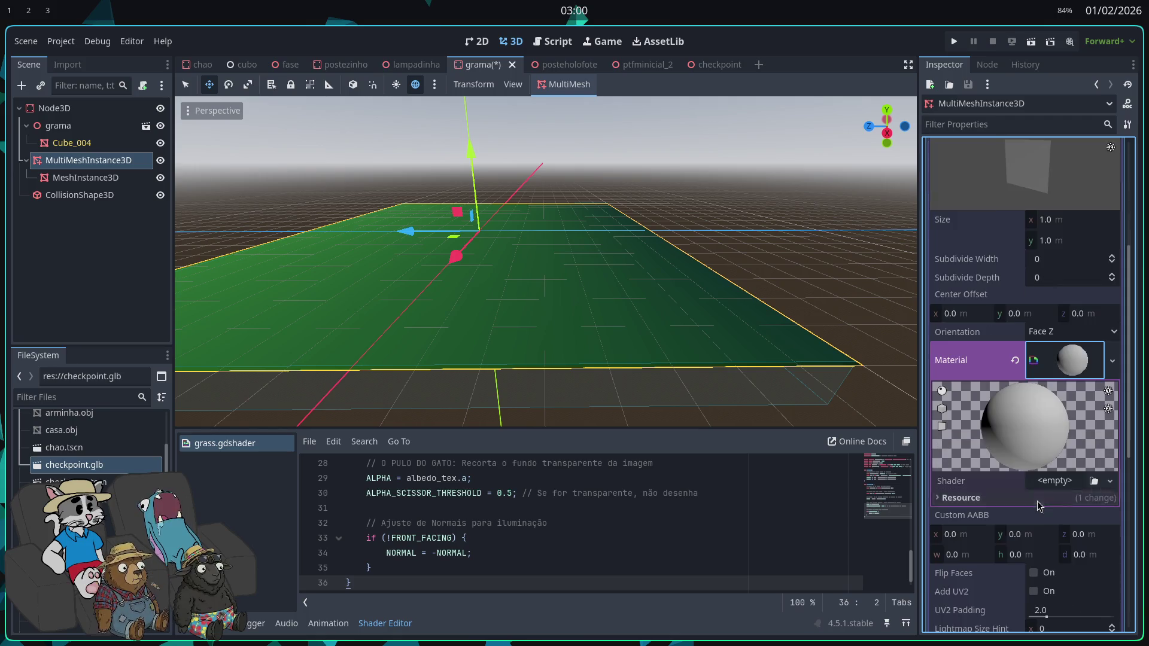
{"action": "left_click", "coordinate": [1054, 480]}
{"action": "left_click", "coordinate": [1058, 522]}
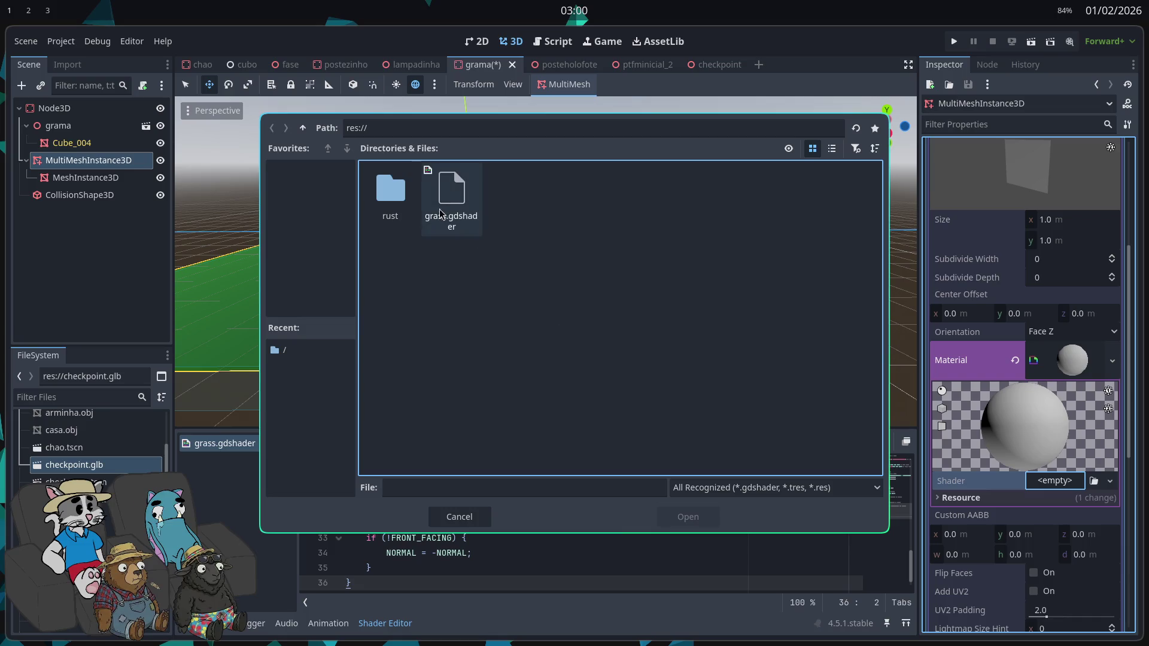
{"action": "double_click", "coordinate": [461, 219]}
{"action": "scroll", "coordinate": [744, 300], "scroll_direction": "up", "scroll_amount": 2}
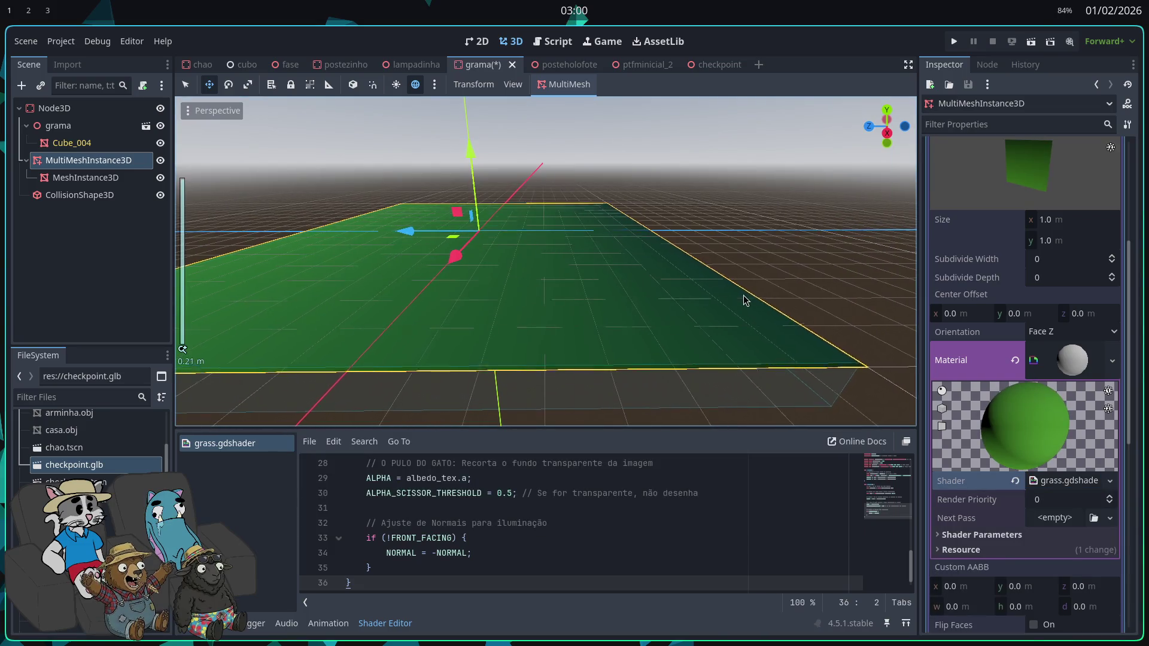
{"action": "scroll", "coordinate": [1013, 438], "scroll_direction": "down", "scroll_amount": 2}
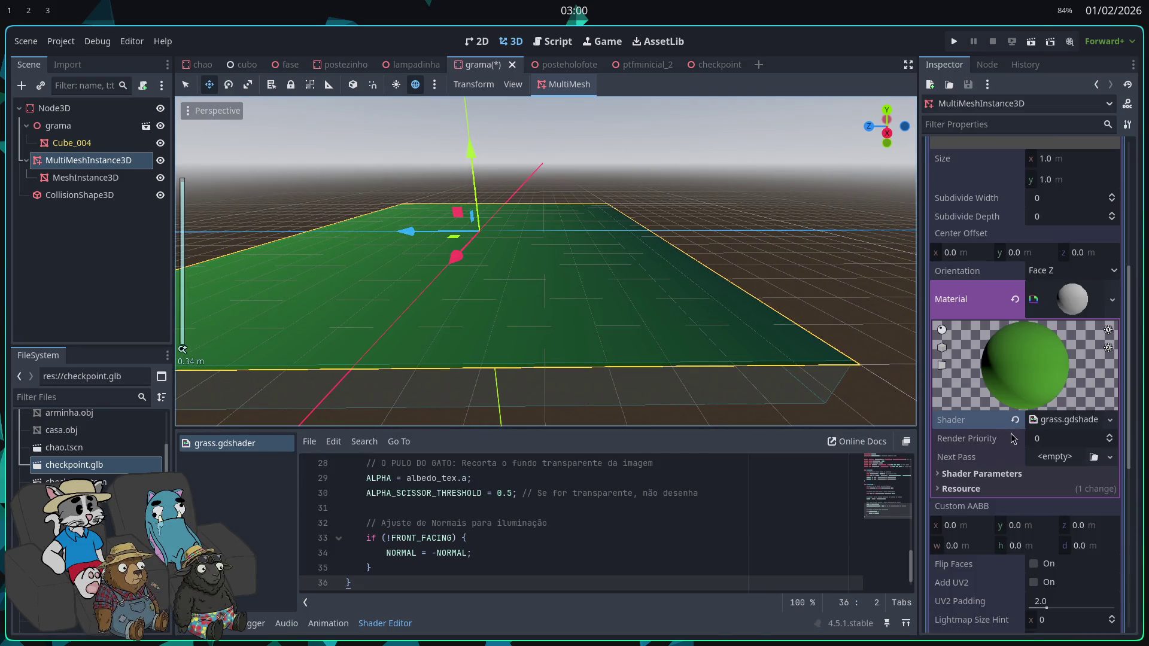
Step: Add a StandardMaterial3D as the material's Next Pass
{"action": "left_click", "coordinate": [1060, 458]}
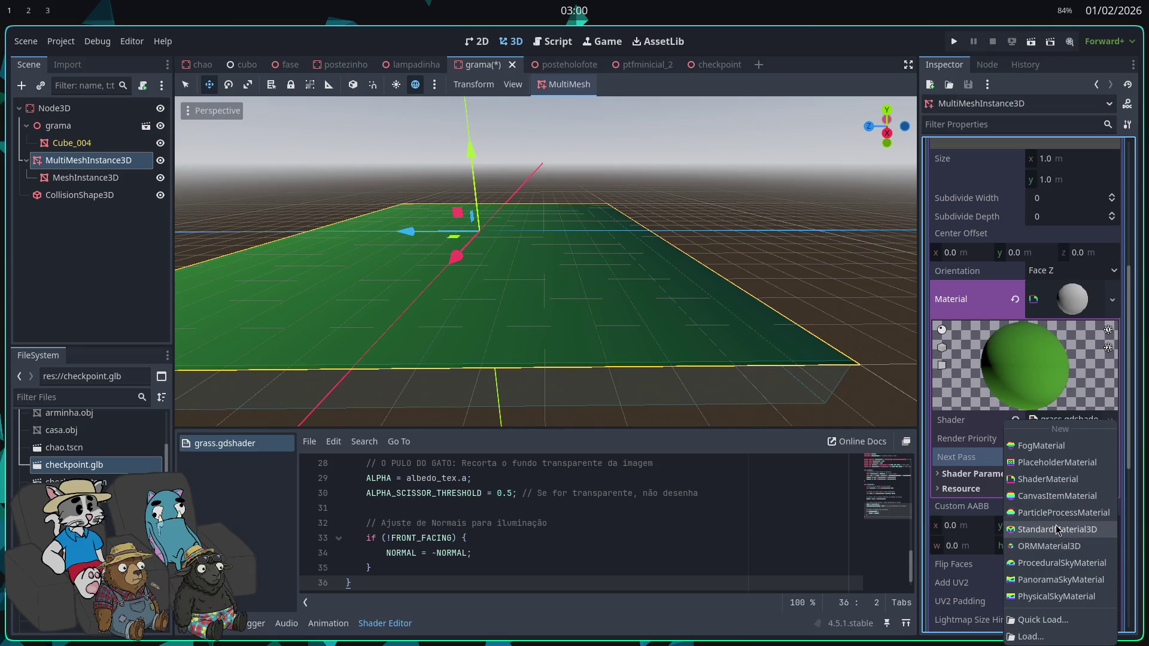
{"action": "left_click", "coordinate": [1056, 530]}
{"action": "scroll", "coordinate": [1060, 508], "scroll_direction": "down", "scroll_amount": 1}
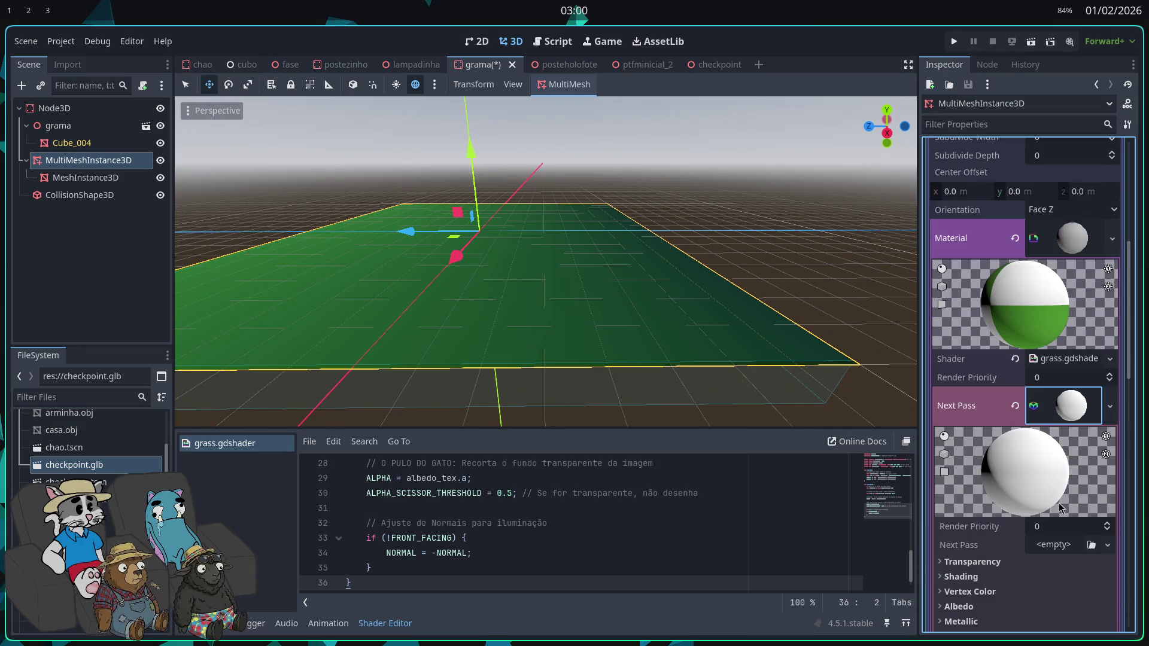
{"action": "left_click", "coordinate": [1057, 411]}
Step: Populate the ground with 3200 grass instances at higher random tilt, then run the game
{"action": "mouse_move", "coordinate": [609, 239]}
{"action": "left_mouse_down"}
{"action": "mouse_move", "coordinate": [598, 335]}
{"action": "mouse_move", "coordinate": [595, 299]}
{"action": "mouse_move", "coordinate": [586, 335]}
{"action": "mouse_move", "coordinate": [577, 281]}
{"action": "left_mouse_up"}
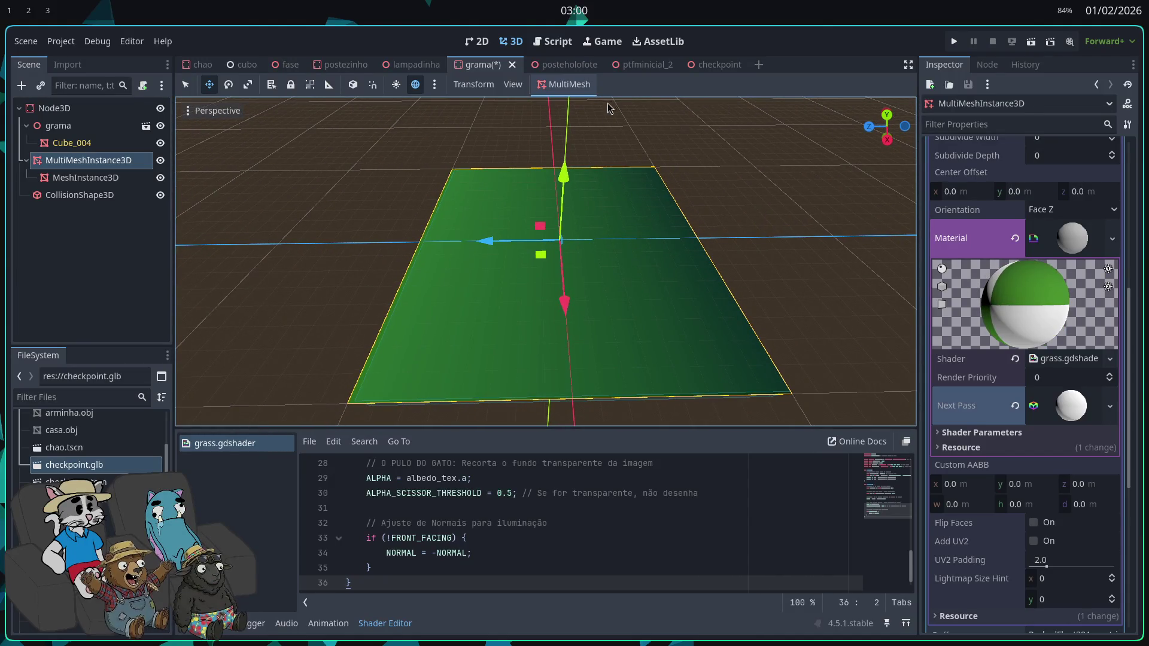
{"action": "left_click", "coordinate": [569, 104]}
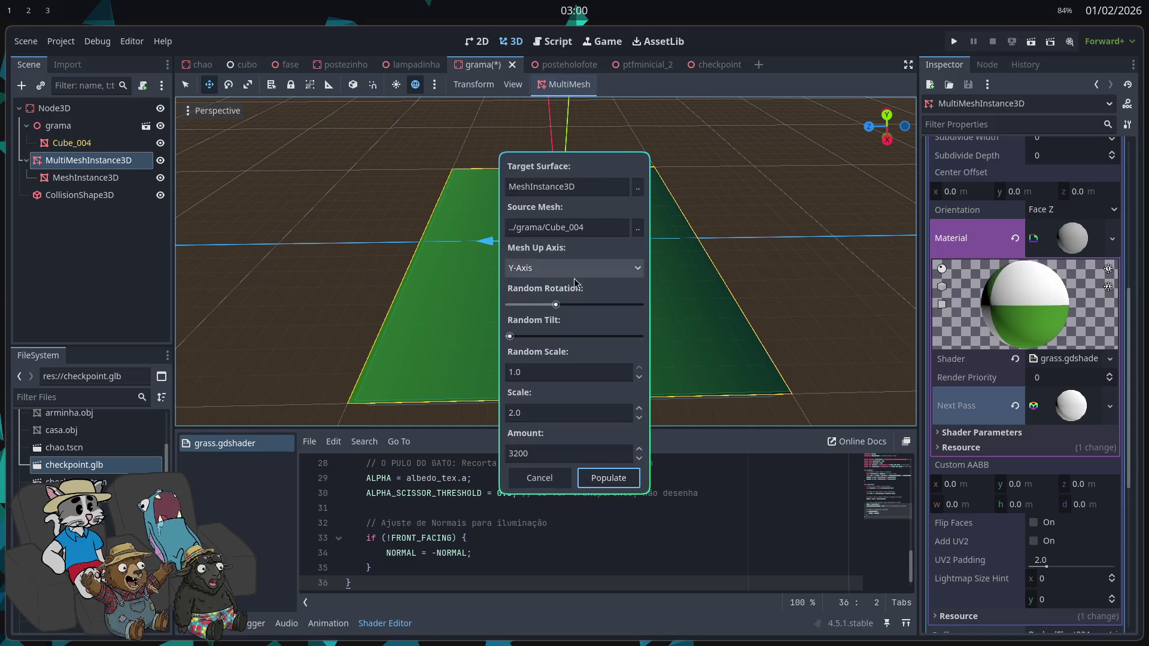
{"action": "left_click", "coordinate": [527, 337]}
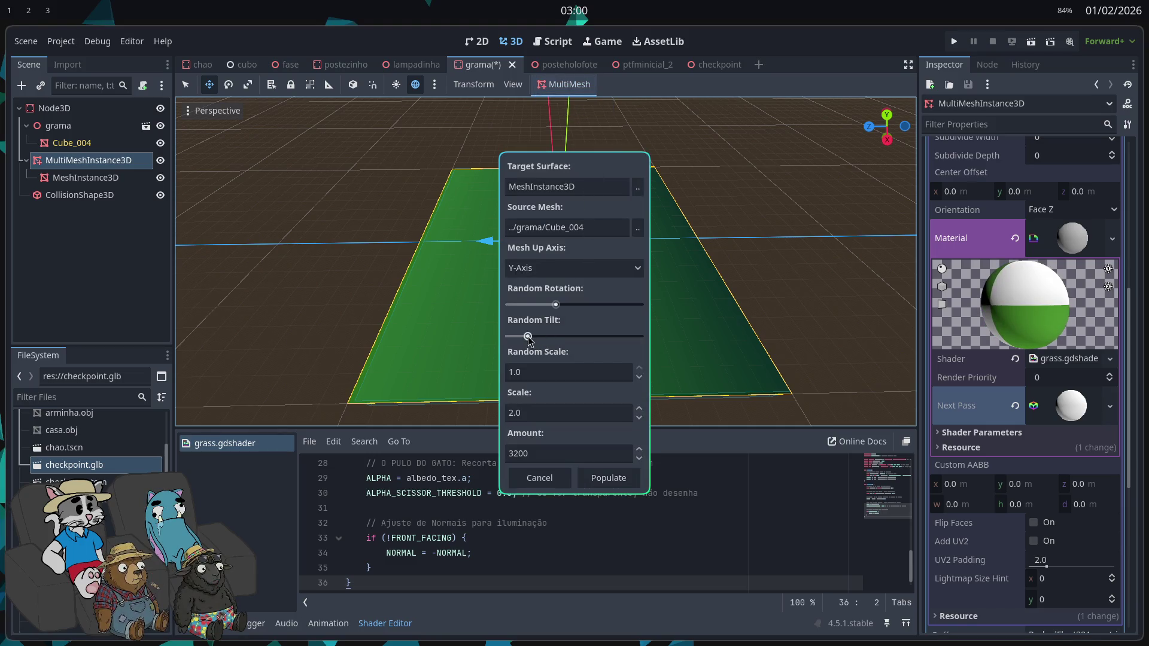
{"action": "left_click", "coordinate": [609, 479]}
{"action": "key", "text": "F5"}
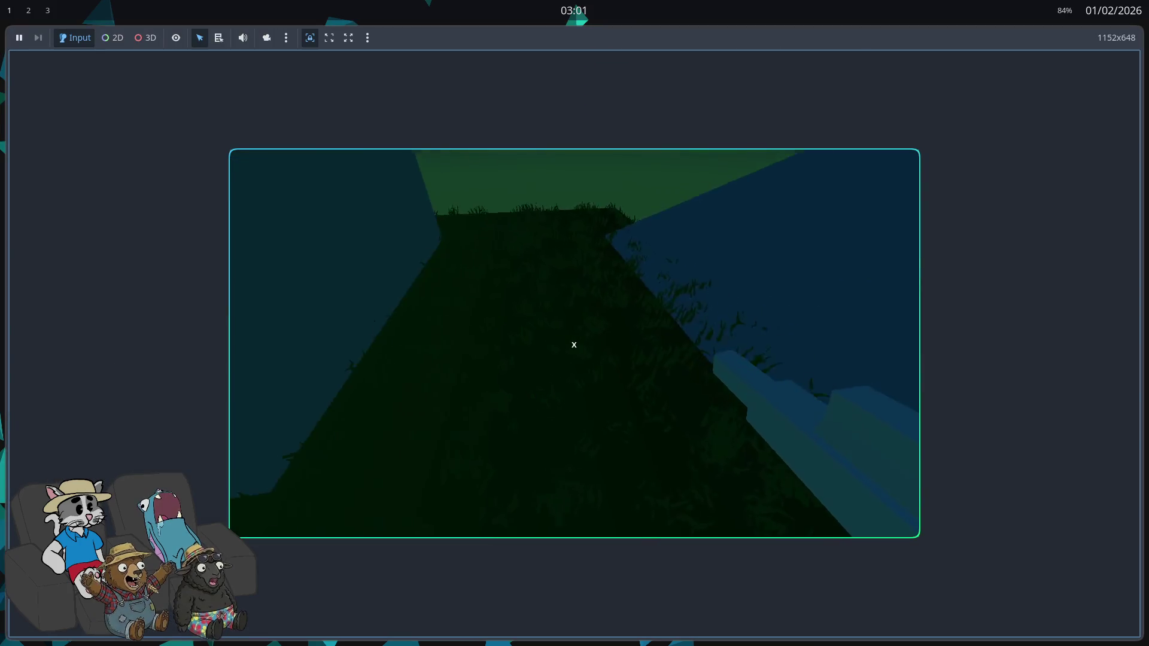
Step: Walk forward across the grass toward the lamp post and wall, then stop the game
{"action": "key", "text": "w"}
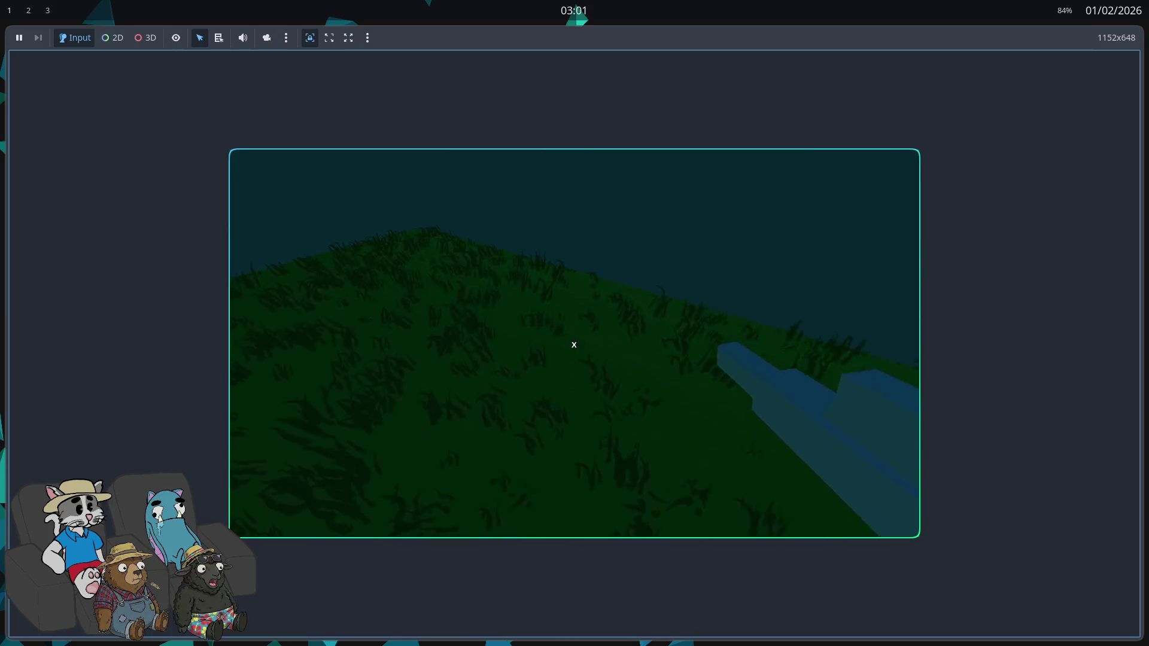
{"action": "key", "text": "w"}
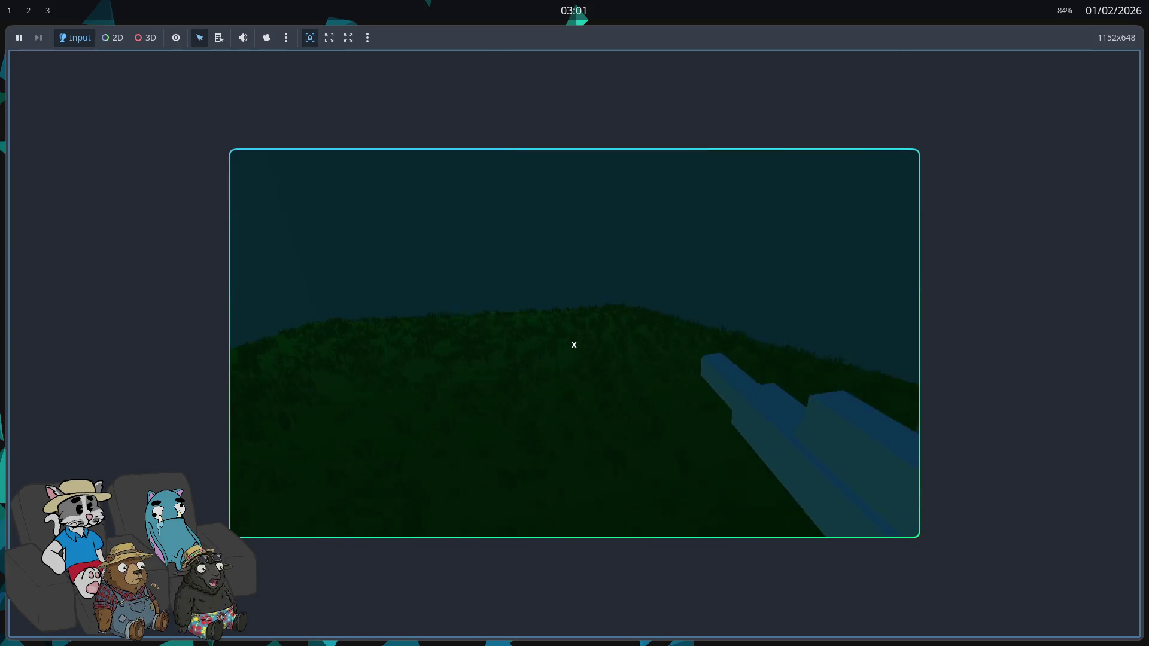
{"action": "key", "text": "Escape"}
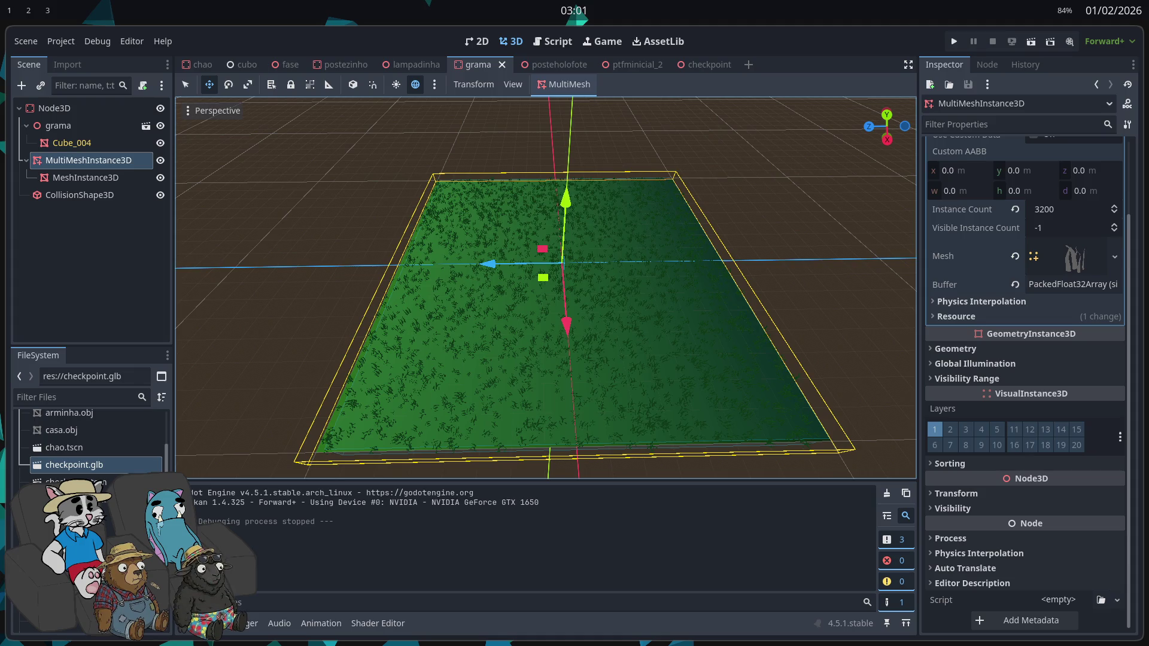
Step: Revert the MultiMesh's Mesh to empty, Instance Count to 0 and Transform Format to 2D
{"action": "scroll", "coordinate": [707, 281], "scroll_direction": "up", "scroll_amount": 1}
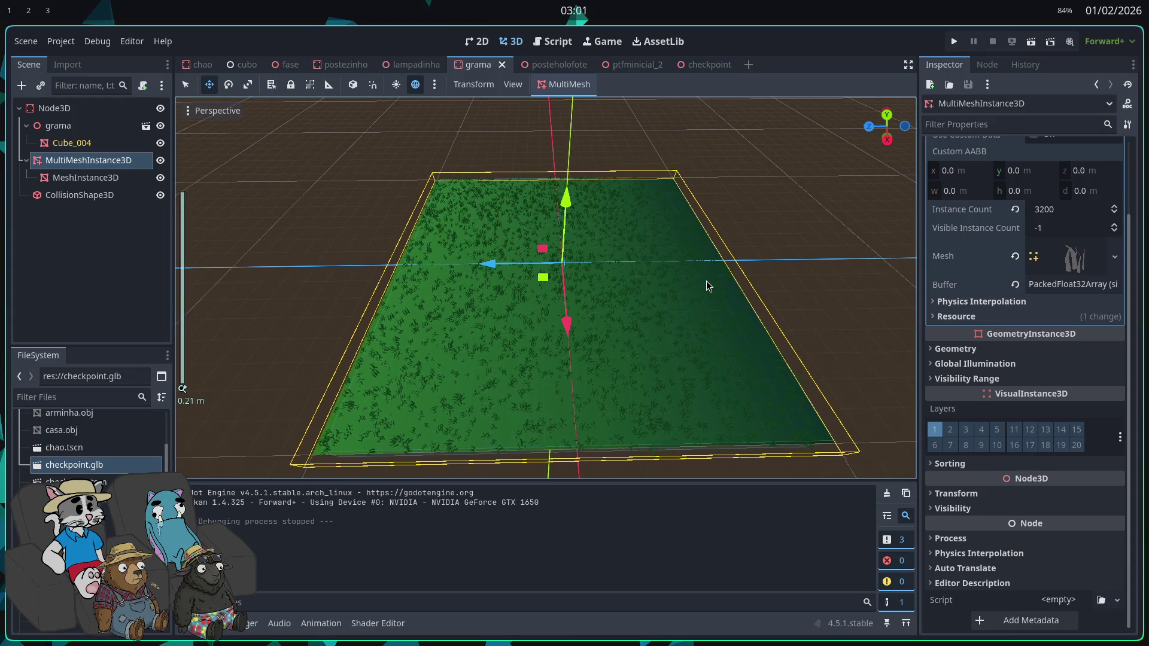
{"action": "scroll", "coordinate": [834, 266], "scroll_direction": "up", "scroll_amount": 5}
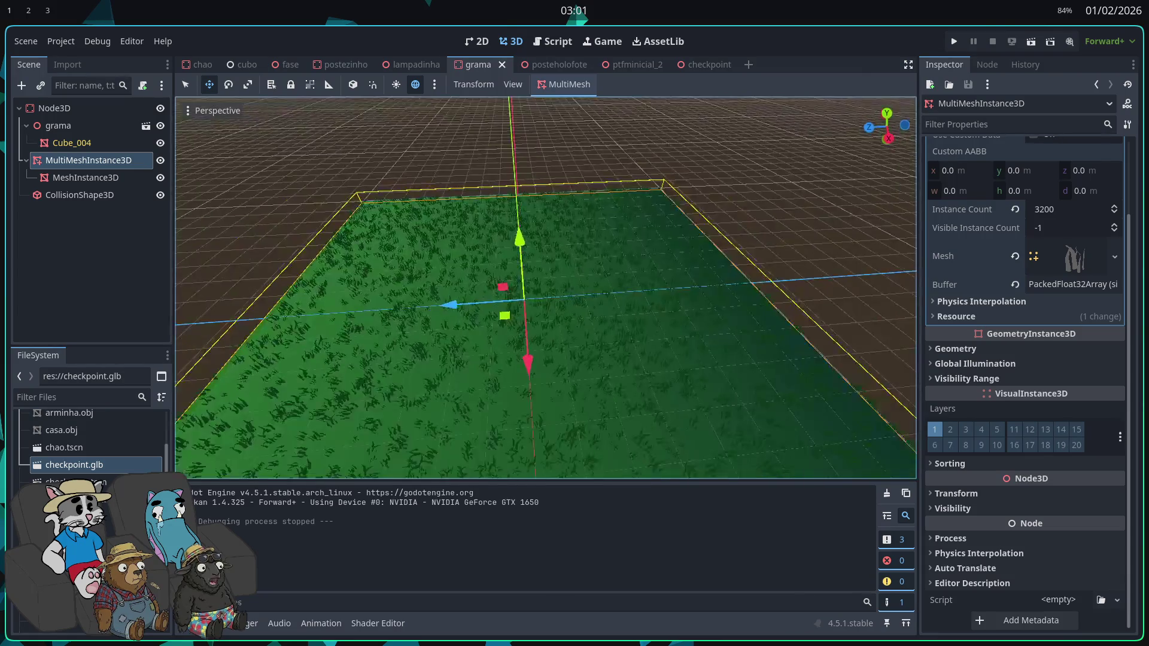
{"action": "scroll", "coordinate": [1069, 270], "scroll_direction": "up", "scroll_amount": 3}
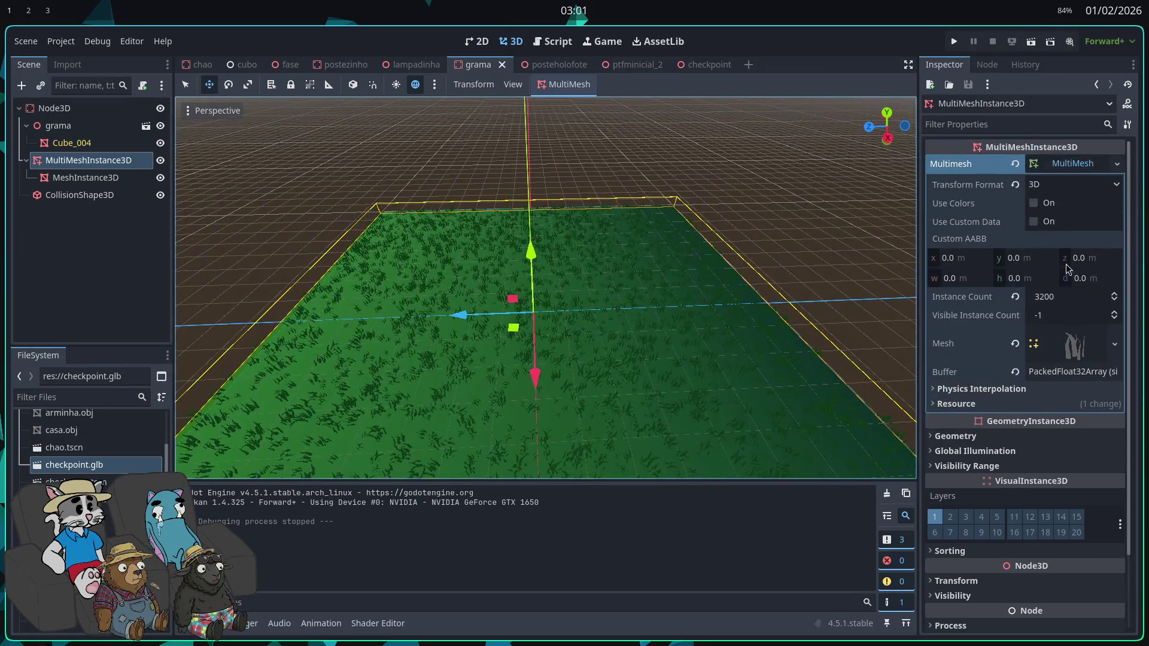
{"action": "left_click", "coordinate": [1040, 184]}
{"action": "left_click", "coordinate": [1039, 203]}
{"action": "left_click", "coordinate": [1039, 184]}
{"action": "left_click", "coordinate": [1051, 207]}
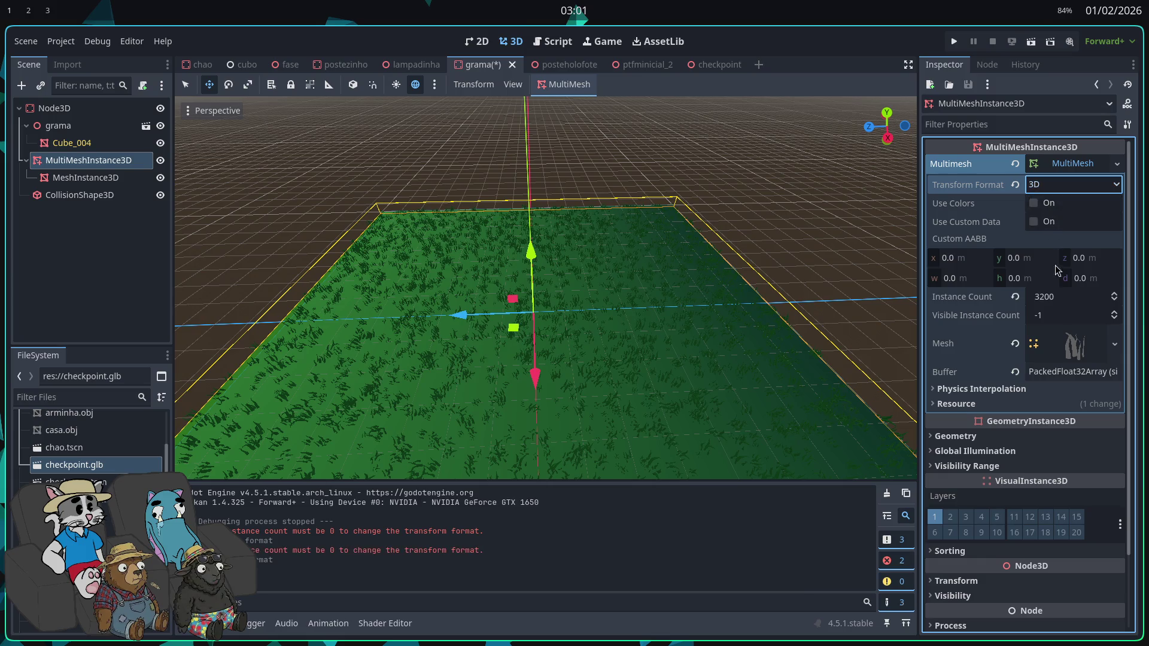
{"action": "left_click", "coordinate": [1015, 343]}
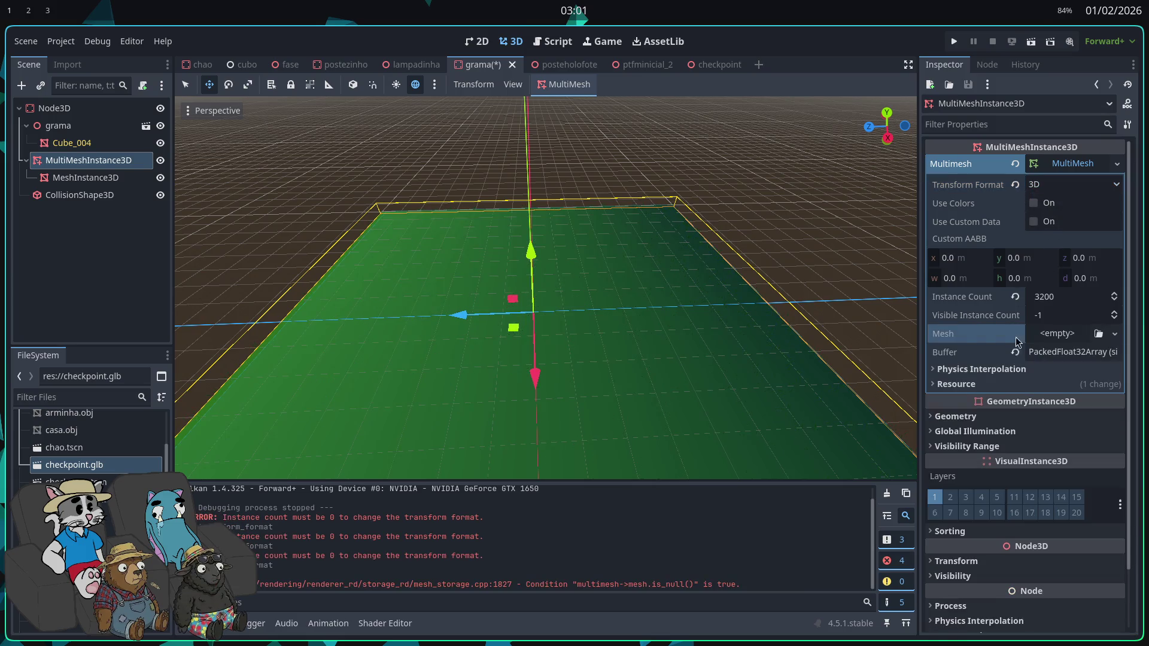
{"action": "left_click", "coordinate": [1015, 298]}
{"action": "left_click", "coordinate": [1015, 185]}
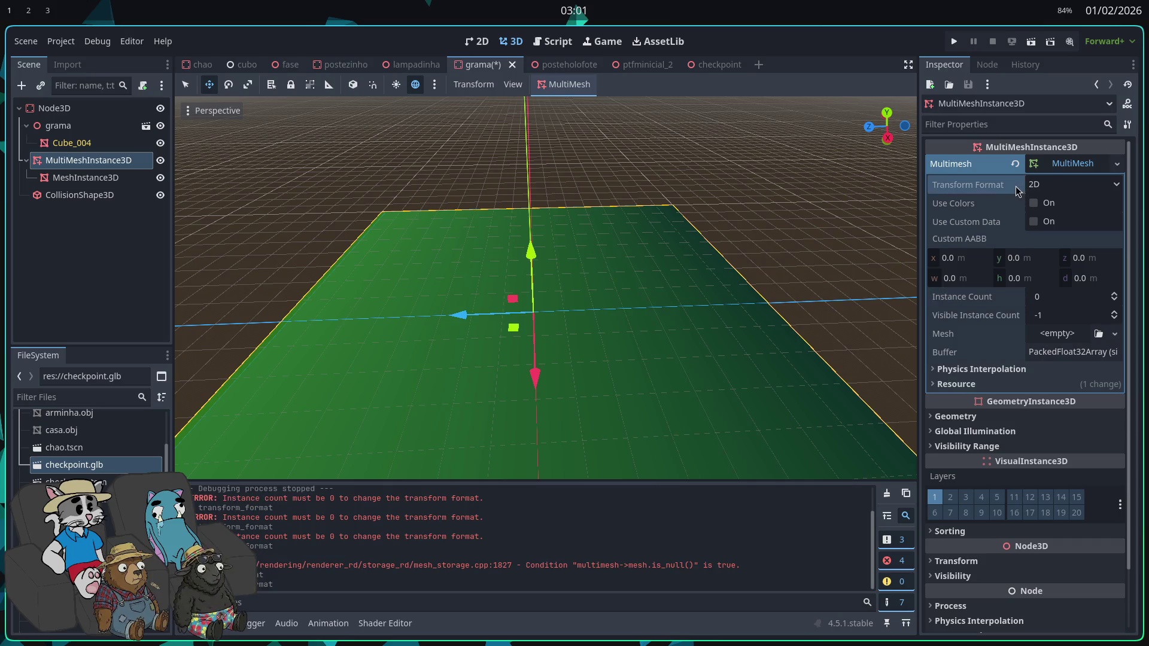
{"action": "left_click", "coordinate": [1062, 335]}
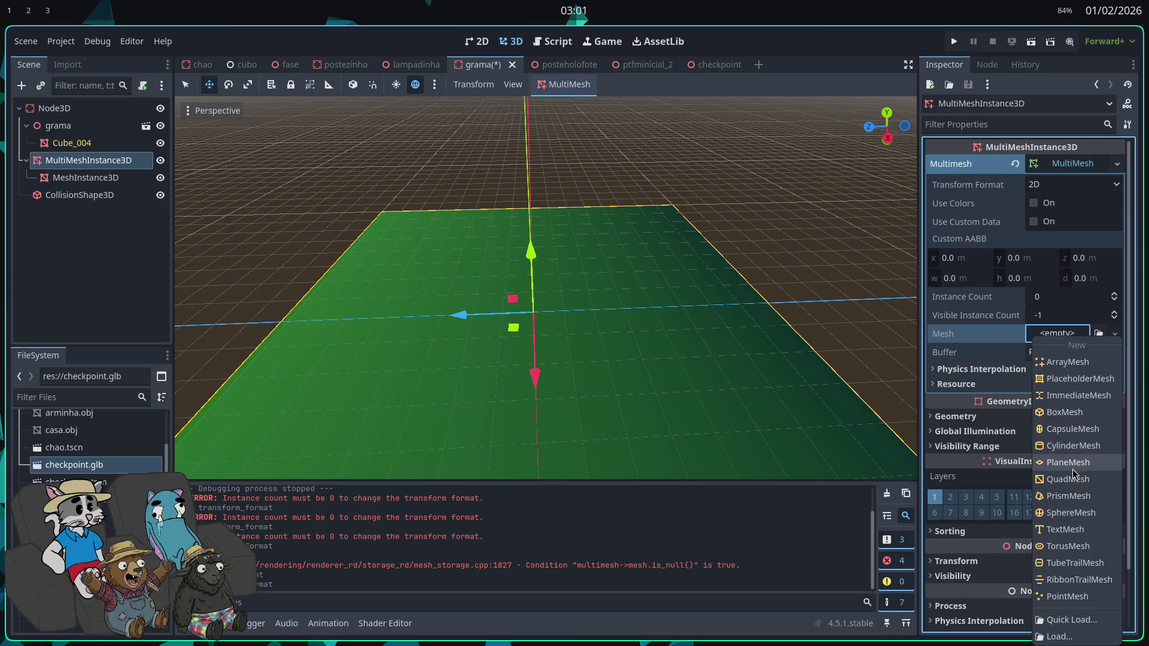
Step: Give the MultiMesh a new PlaneMesh with a ShaderMaterial using grass.gdshader
{"action": "left_click", "coordinate": [1073, 471]}
{"action": "left_click", "coordinate": [1069, 347]}
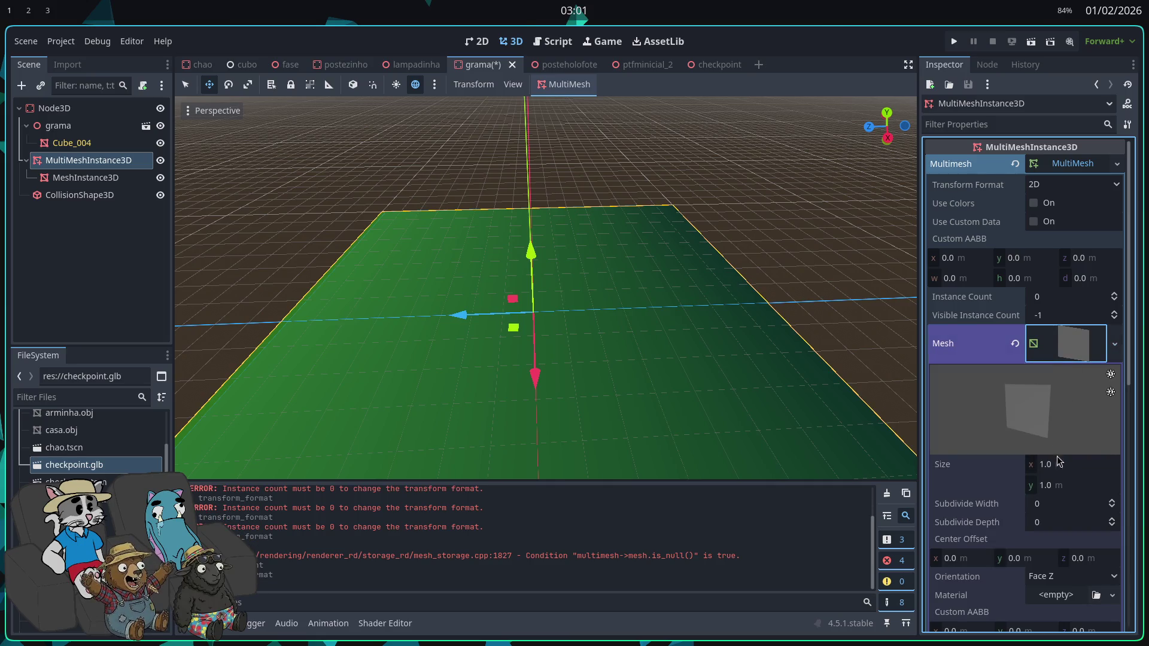
{"action": "scroll", "coordinate": [1054, 494], "scroll_direction": "down", "scroll_amount": 1}
{"action": "left_click", "coordinate": [1073, 529]}
{"action": "left_click", "coordinate": [1056, 560]}
{"action": "left_click", "coordinate": [1064, 538]}
{"action": "scroll", "coordinate": [1051, 582], "scroll_direction": "down", "scroll_amount": 4}
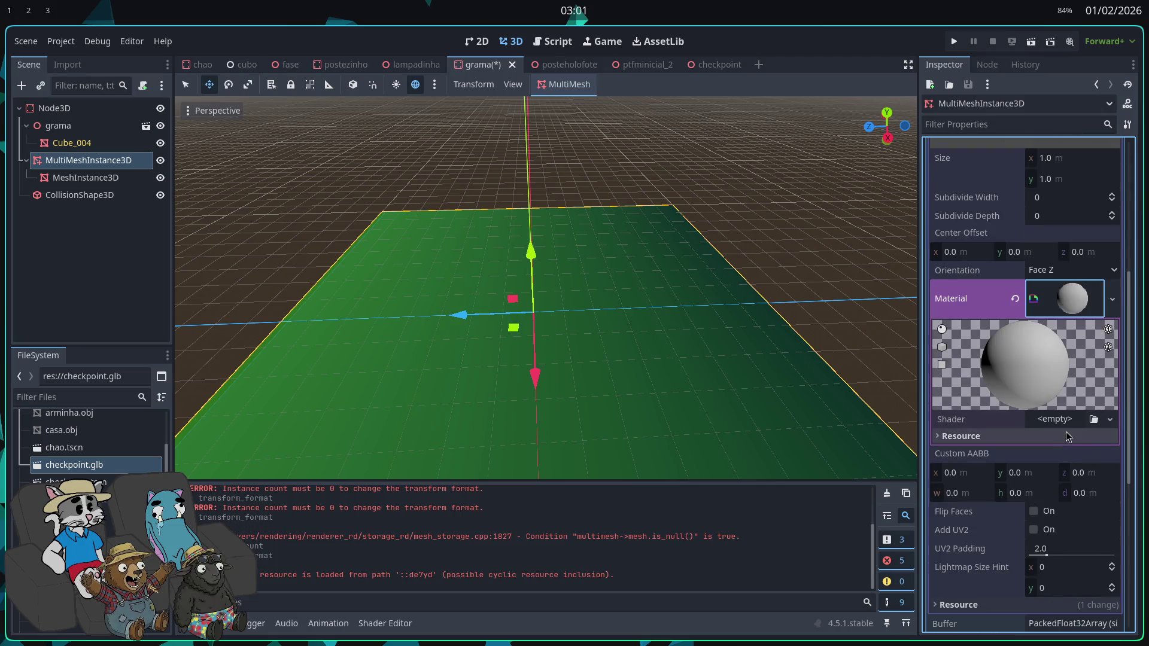
{"action": "left_click", "coordinate": [1054, 419]}
{"action": "left_click", "coordinate": [1071, 478]}
{"action": "left_click", "coordinate": [687, 513]}
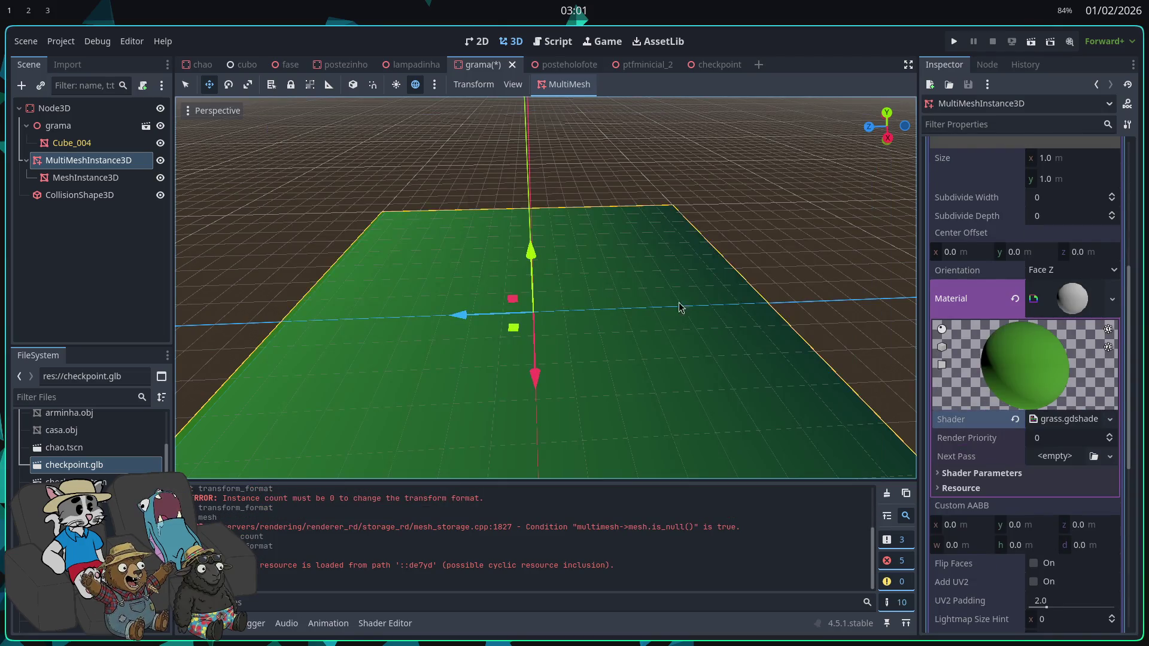
Step: Load the checkpoint cylinder base image as the shader's Grass Texture
{"action": "scroll", "coordinate": [1018, 418], "scroll_direction": "down", "scroll_amount": 1}
{"action": "left_click", "coordinate": [1019, 413]}
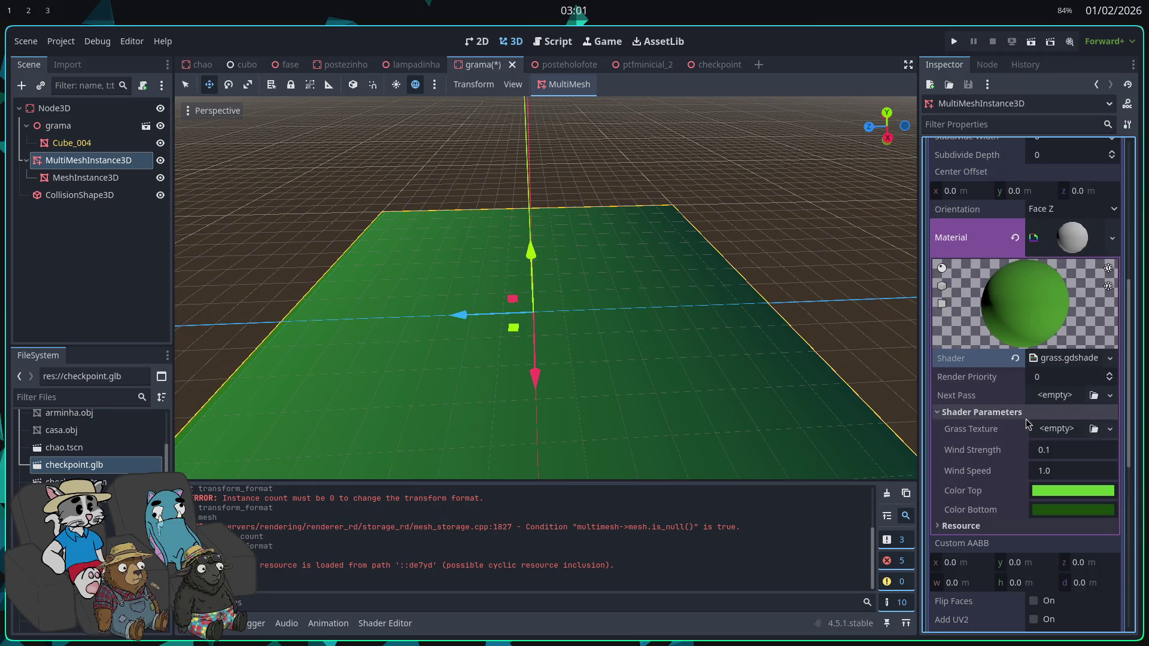
{"action": "left_click", "coordinate": [1057, 428]}
{"action": "left_click", "coordinate": [1053, 626]}
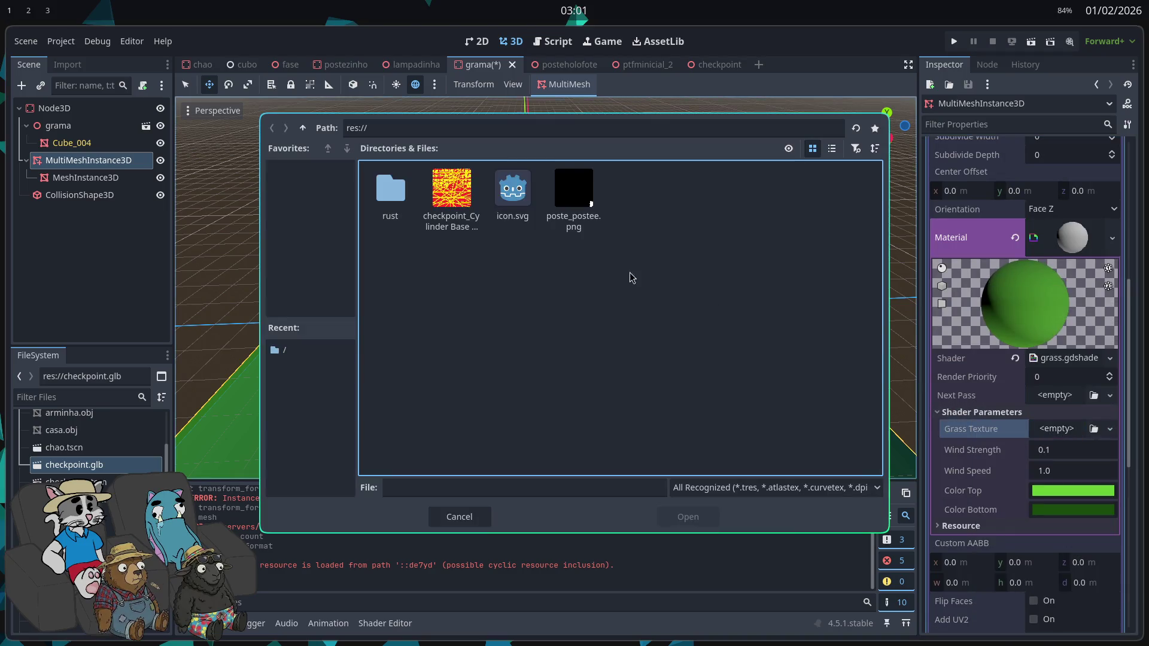
{"action": "double_click", "coordinate": [473, 213]}
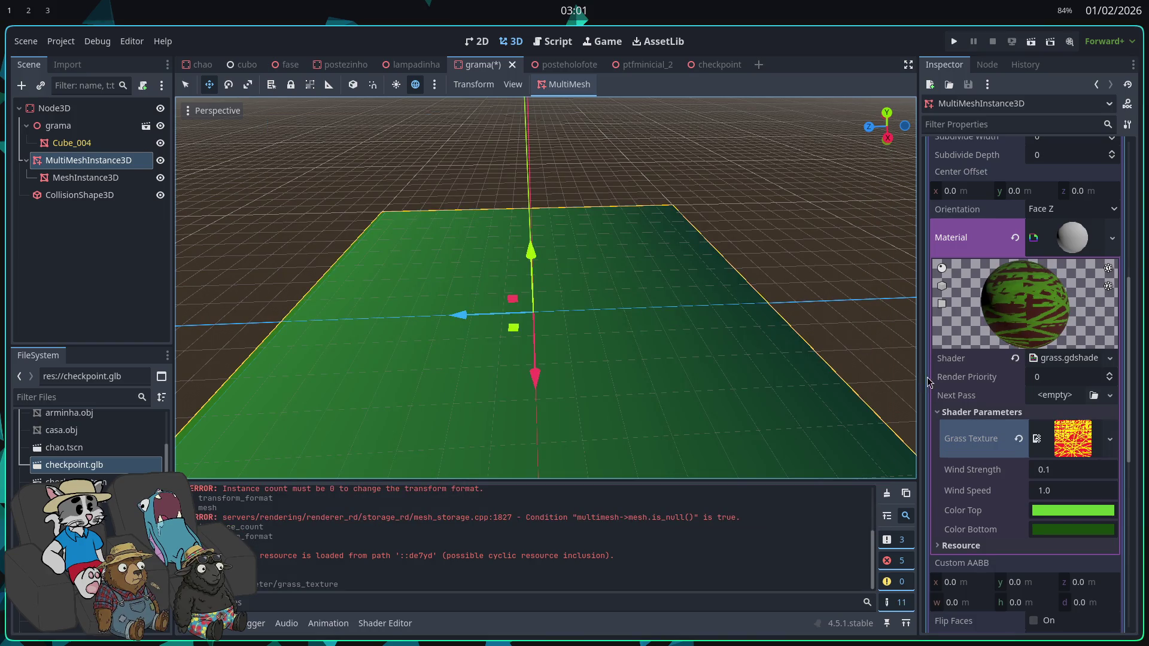
{"action": "scroll", "coordinate": [1011, 420], "scroll_direction": "down", "scroll_amount": 1}
Step: Populate 3200 instances over the Cube_004 surface, then remove the MultiMesh's mesh
{"action": "left_click", "coordinate": [577, 84]}
{"action": "left_click", "coordinate": [575, 112]}
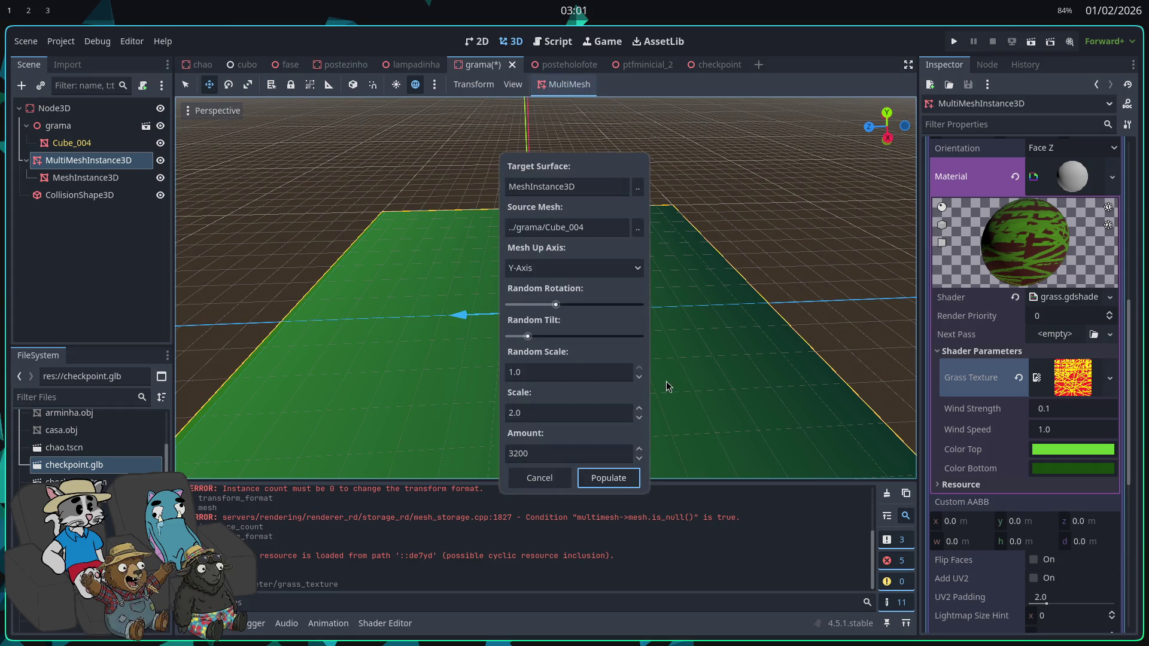
{"action": "left_click", "coordinate": [637, 228]}
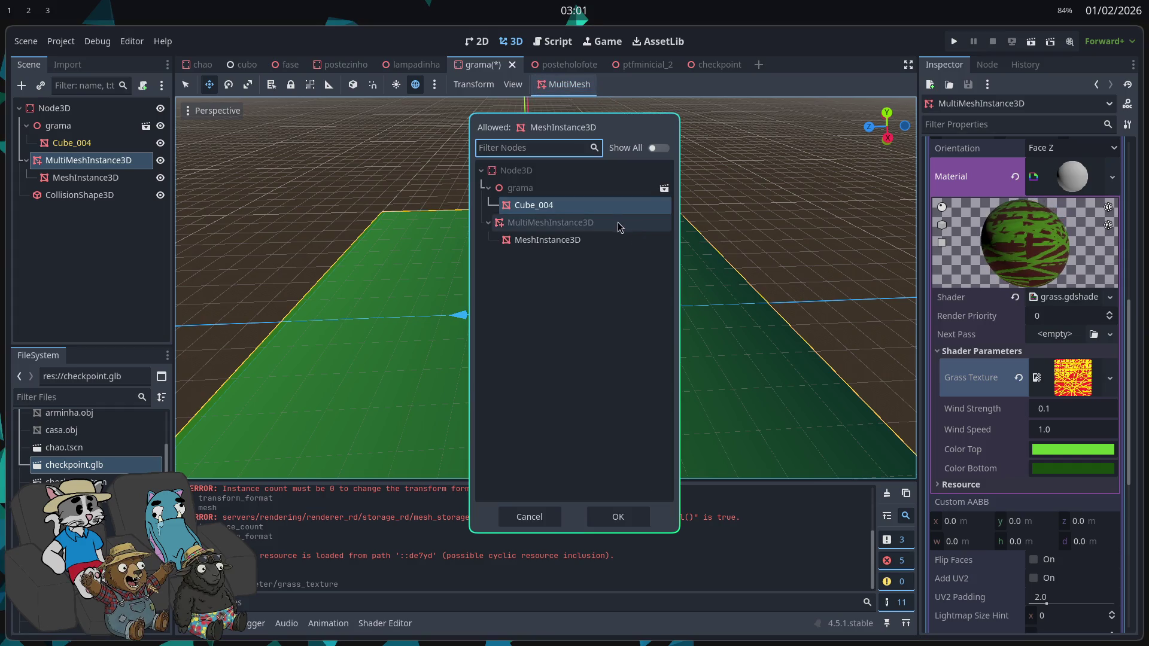
{"action": "left_click", "coordinate": [529, 517]}
{"action": "left_click", "coordinate": [604, 479]}
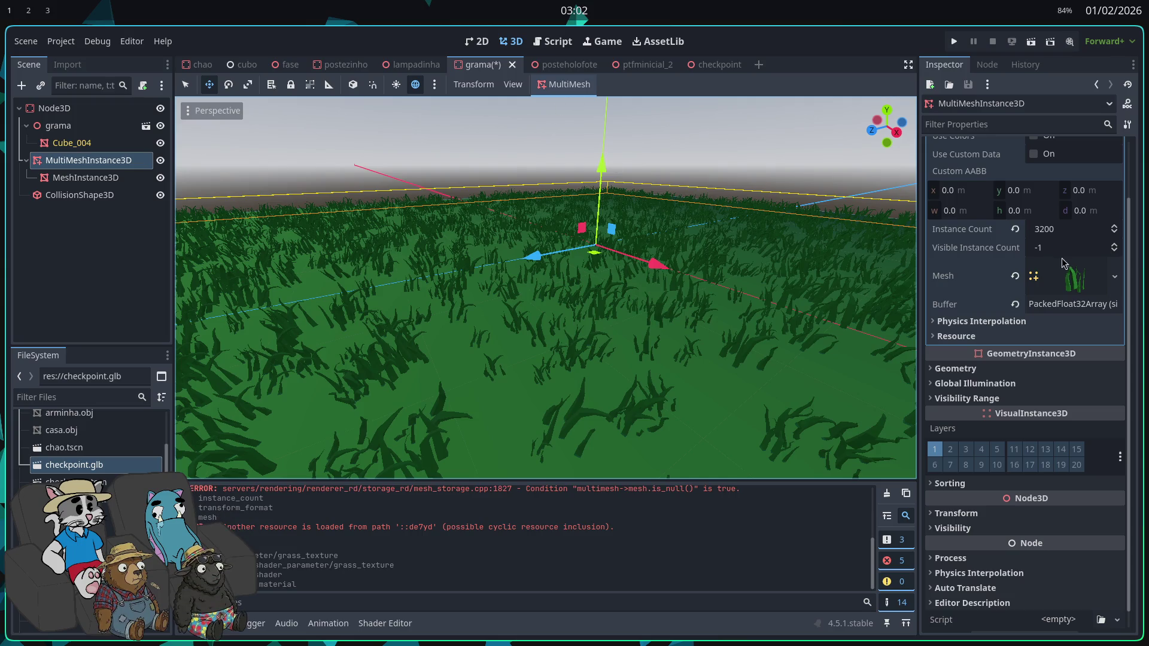
{"action": "left_click", "coordinate": [1014, 276]}
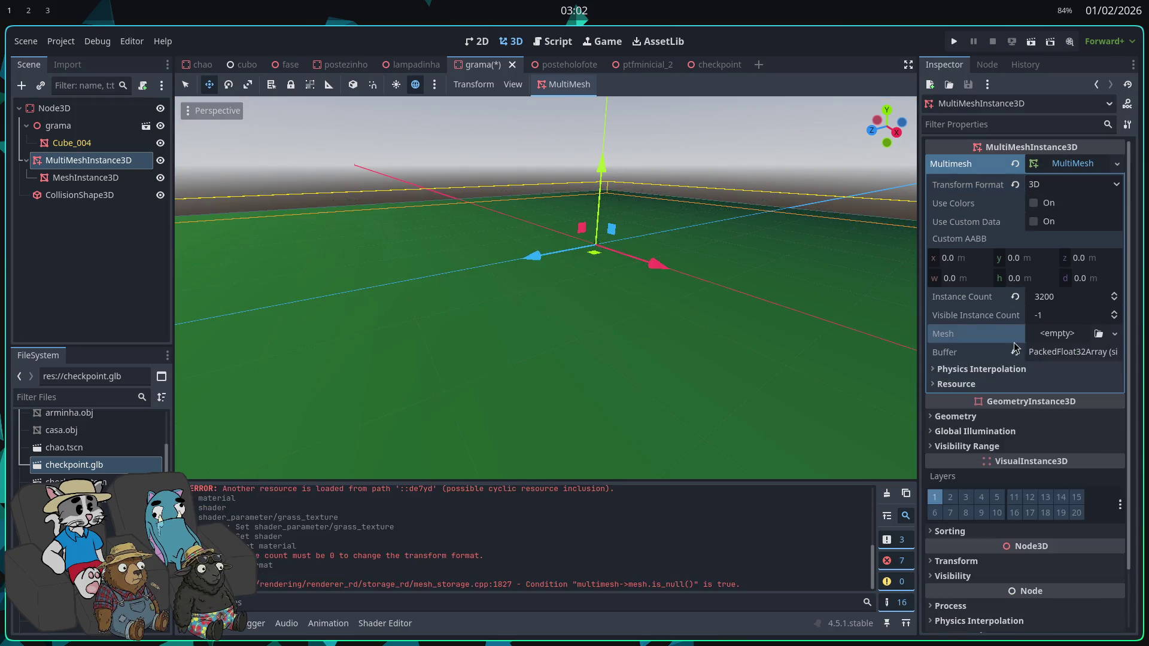
Step: Assign a new 1 × 1 m PlaneMesh to the instances and view the whole grey patch
{"action": "left_click", "coordinate": [1053, 333]}
{"action": "left_click", "coordinate": [1053, 333]}
{"action": "left_click", "coordinate": [1053, 334]}
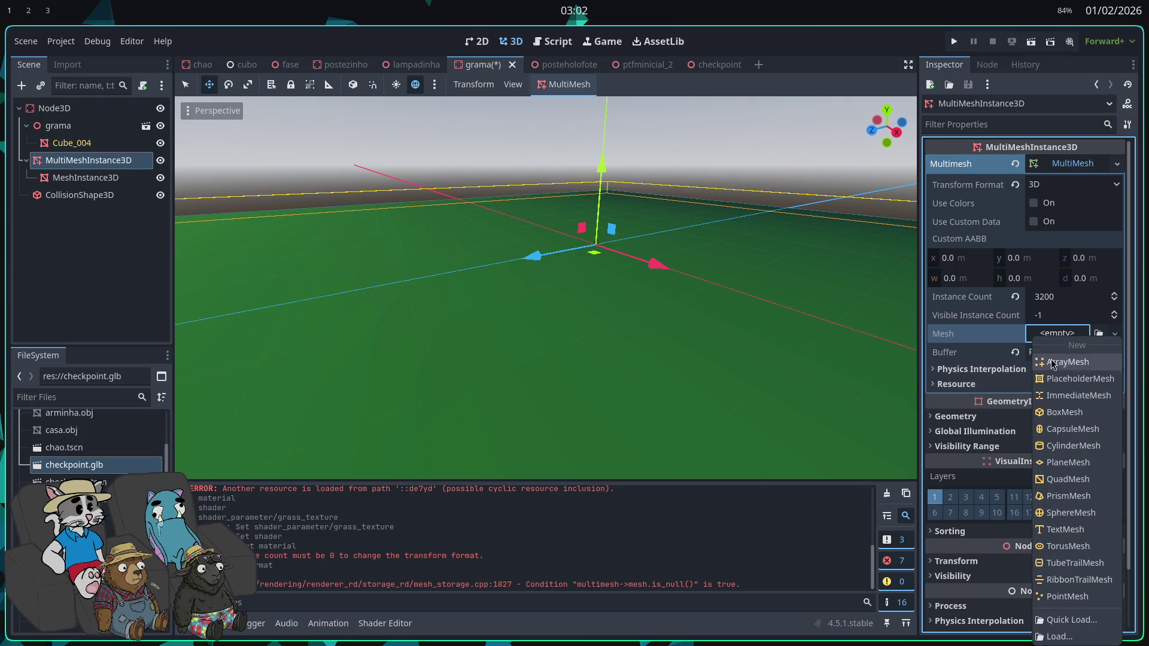
{"action": "left_click", "coordinate": [1067, 466]}
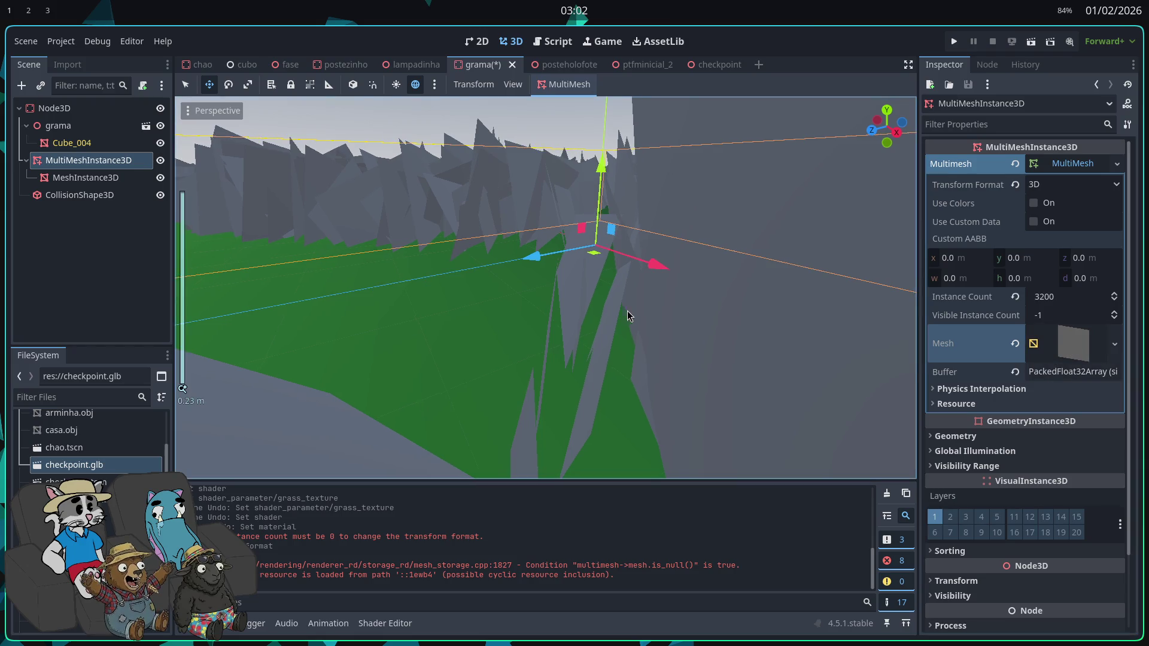
{"action": "scroll", "coordinate": [627, 311], "scroll_direction": "up", "scroll_amount": 5}
{"action": "key", "text": "s"}
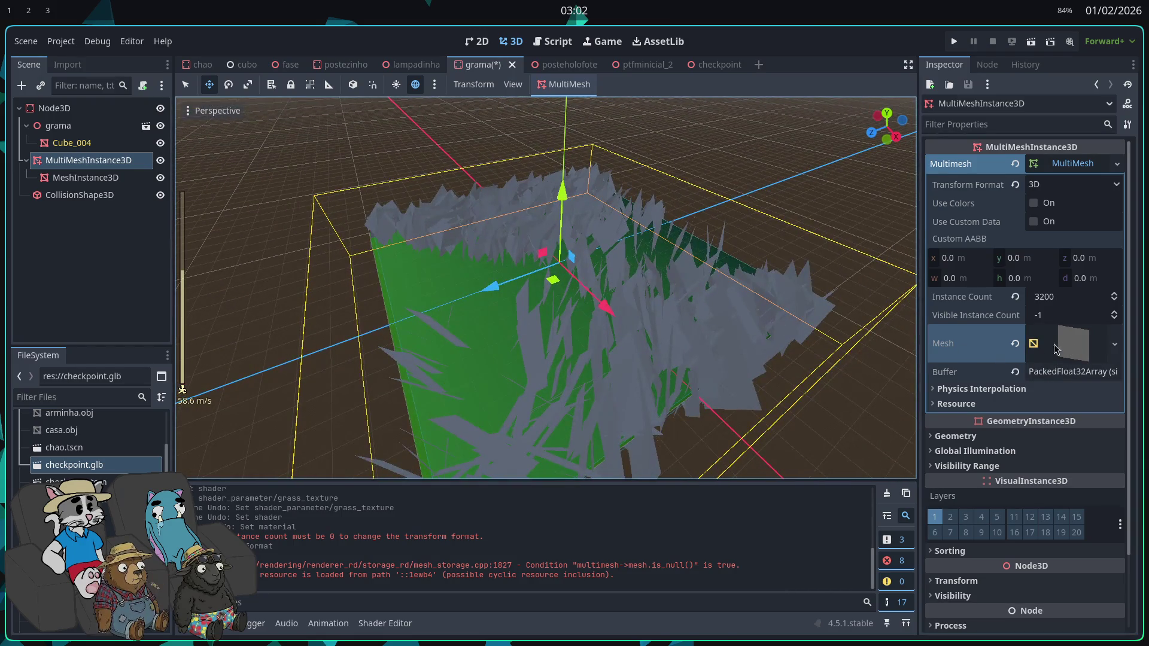
{"action": "left_click", "coordinate": [1055, 349]}
{"action": "scroll", "coordinate": [1060, 478], "scroll_direction": "down", "scroll_amount": 2}
{"action": "left_click", "coordinate": [1059, 473]}
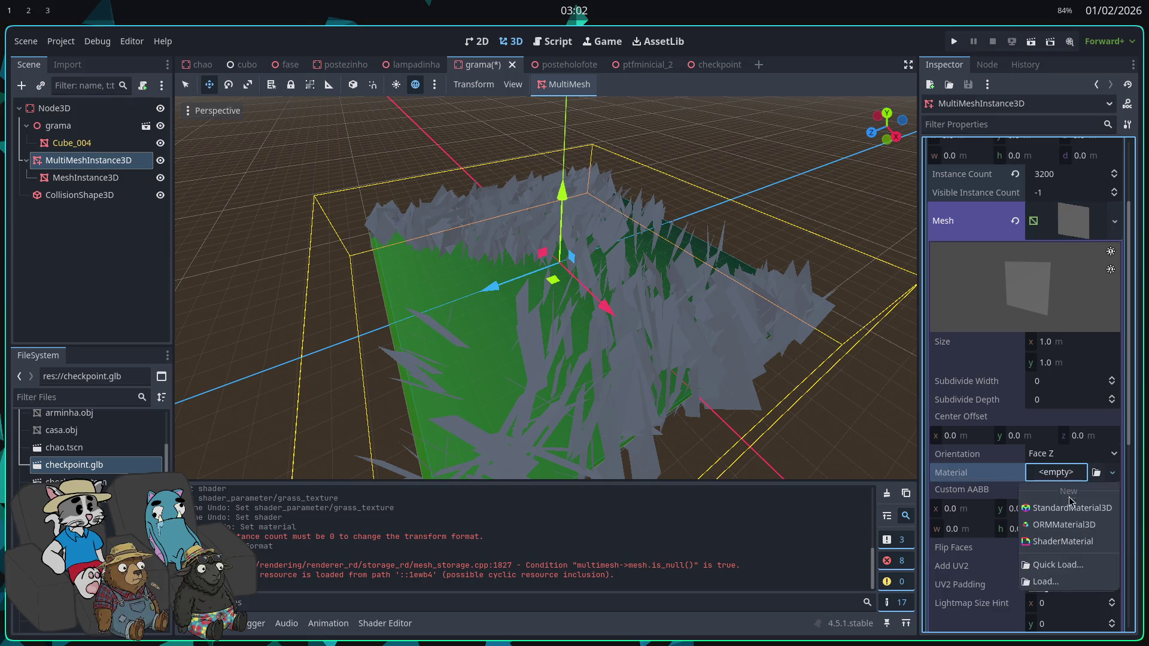
Step: Give the PlaneMesh a new ShaderMaterial loaded with grass.gdshader, turning the blades green
{"action": "left_click", "coordinate": [1056, 541]}
{"action": "left_click", "coordinate": [1068, 493]}
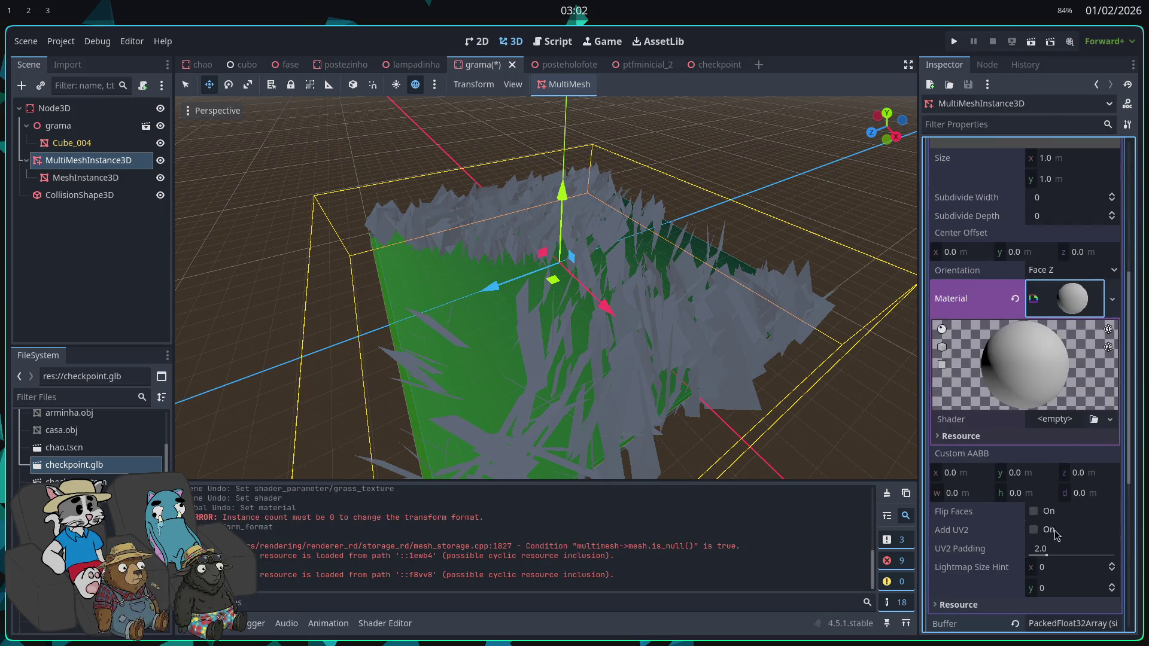
{"action": "left_click", "coordinate": [1054, 419]}
{"action": "left_click", "coordinate": [1071, 478]}
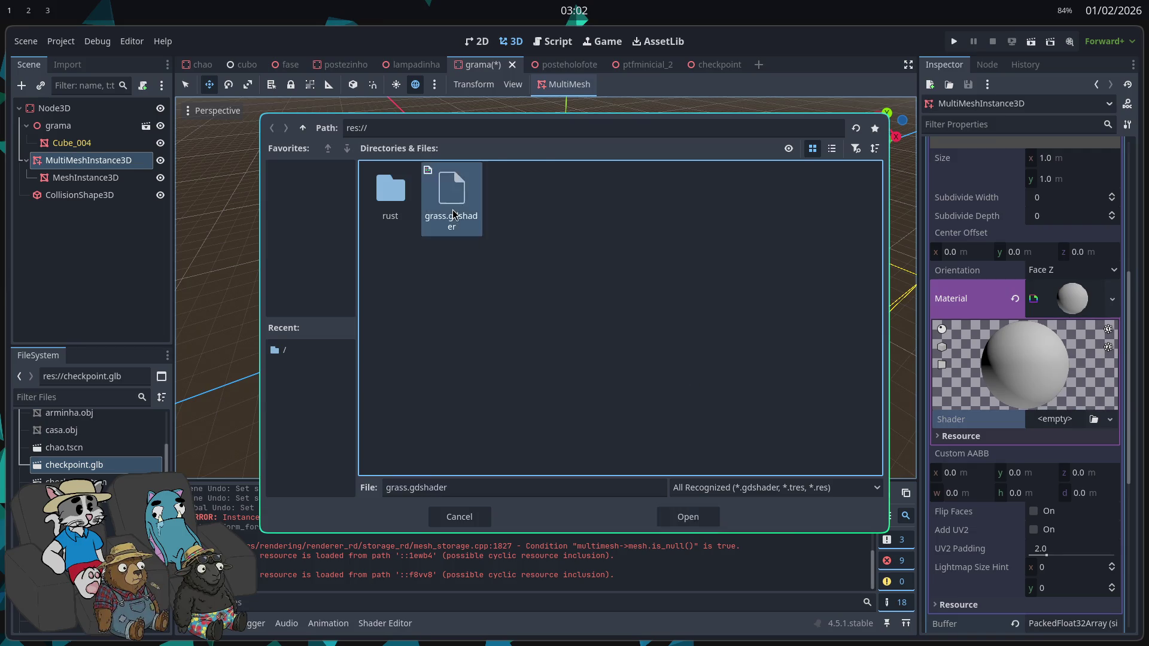
{"action": "double_click", "coordinate": [451, 190]}
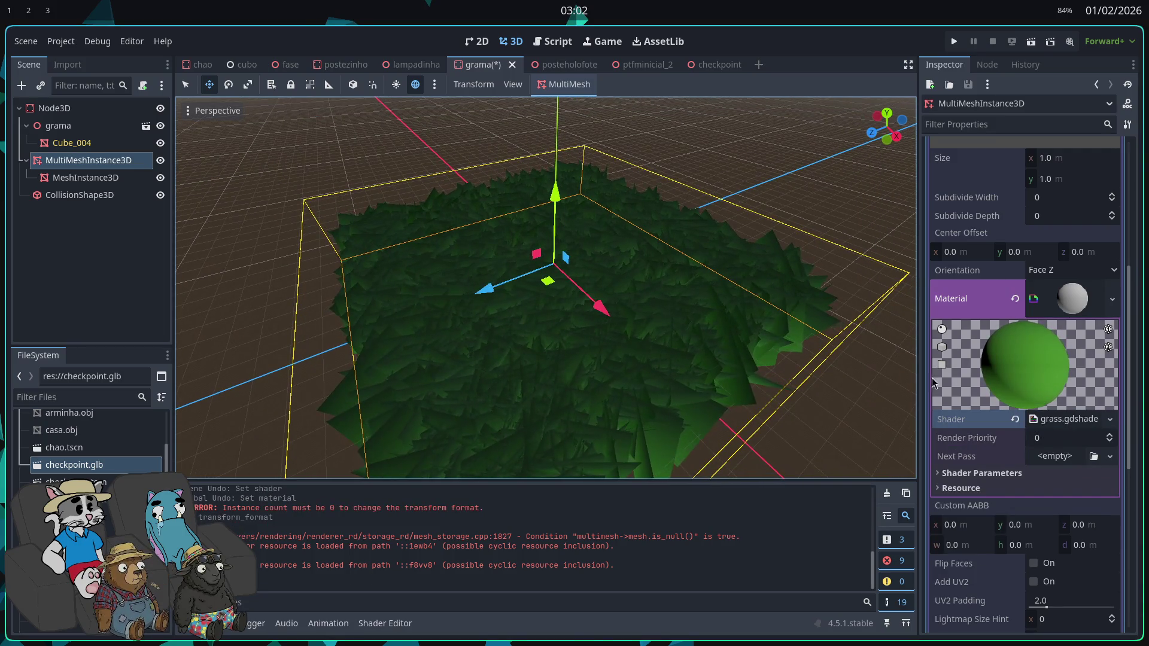
Step: Inspect the shader parameters and Grass Texture options without assigning a texture, then view the patch
{"action": "left_click", "coordinate": [1008, 474]}
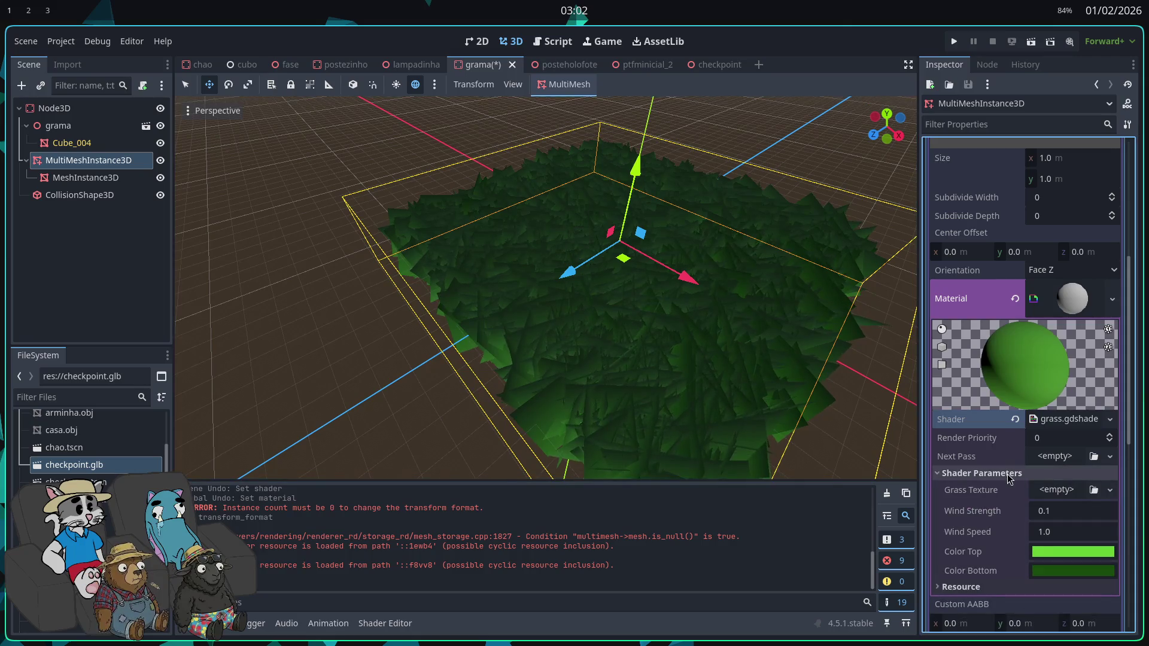
{"action": "left_click", "coordinate": [1059, 490]}
{"action": "left_click", "coordinate": [938, 473]}
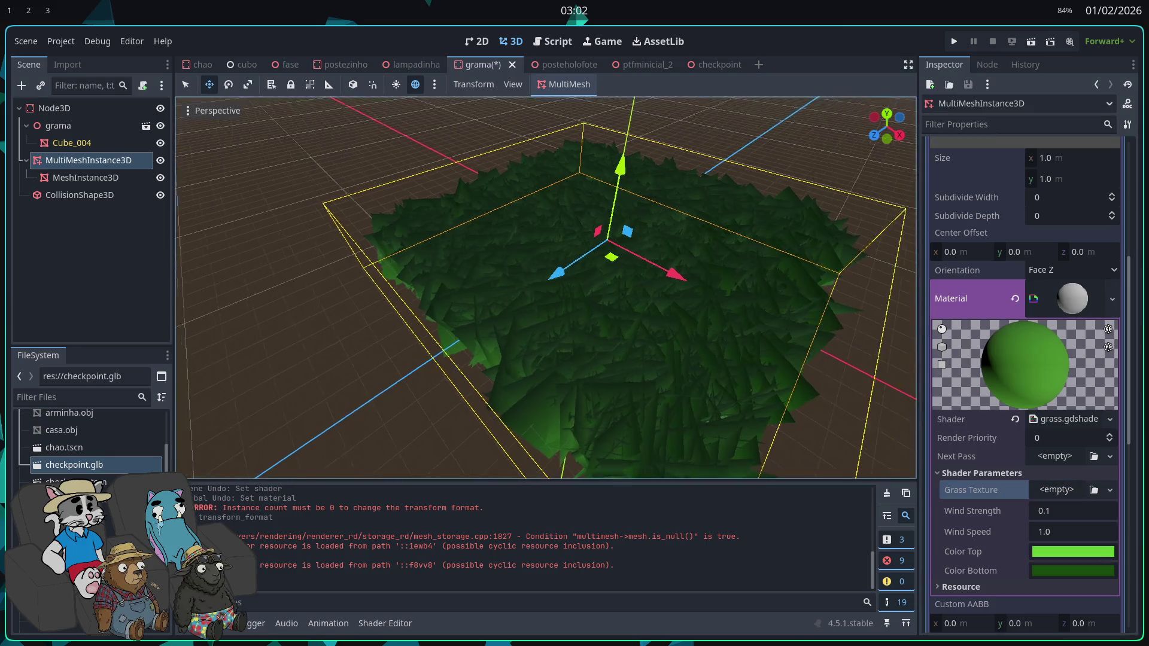
{"action": "left_click", "coordinate": [1069, 490]}
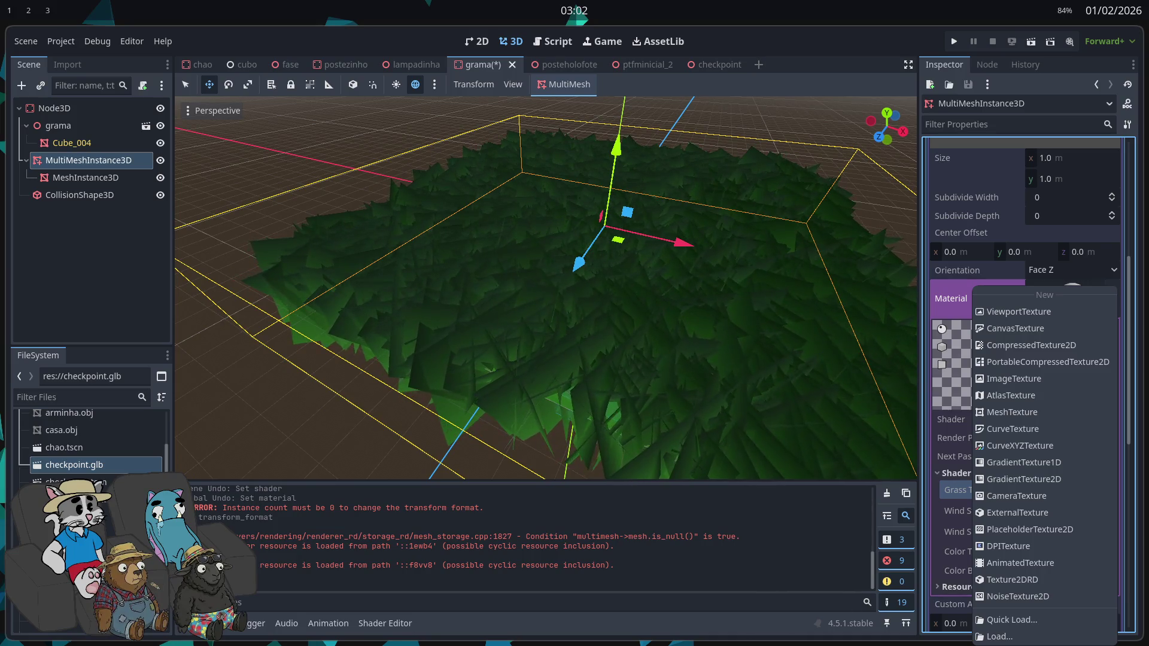
{"action": "left_click", "coordinate": [648, 286]}
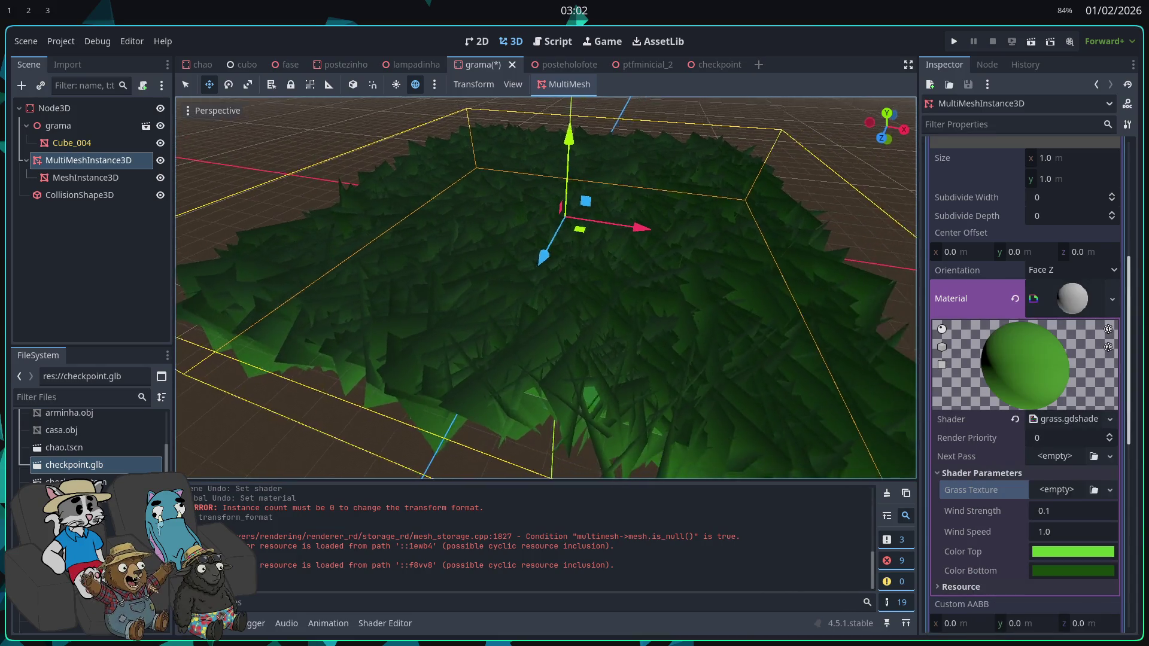
{"action": "key", "text": "w"}
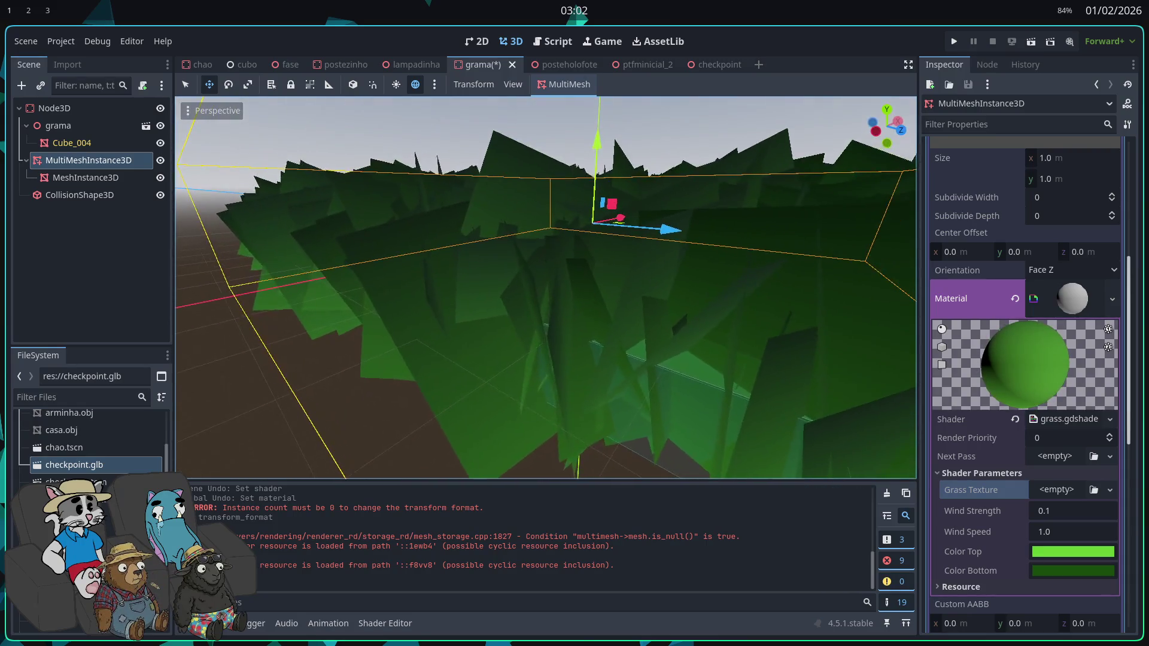
{"action": "key", "text": "s"}
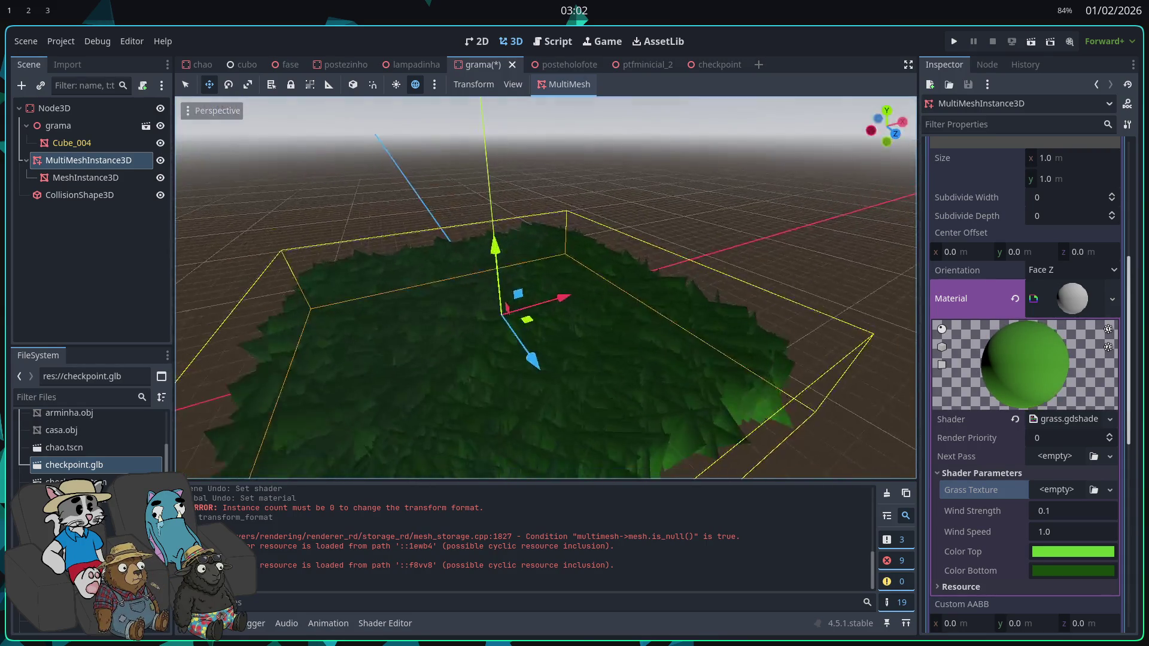
{"action": "left_click", "coordinate": [953, 41]}
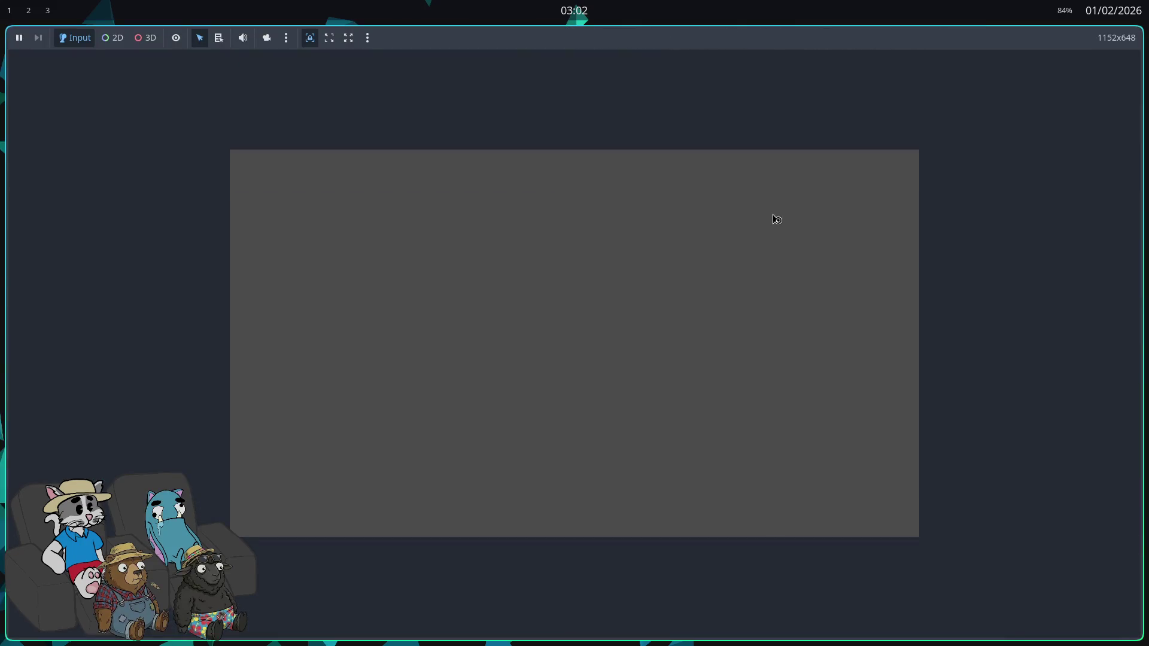
{"action": "key", "text": "s"}
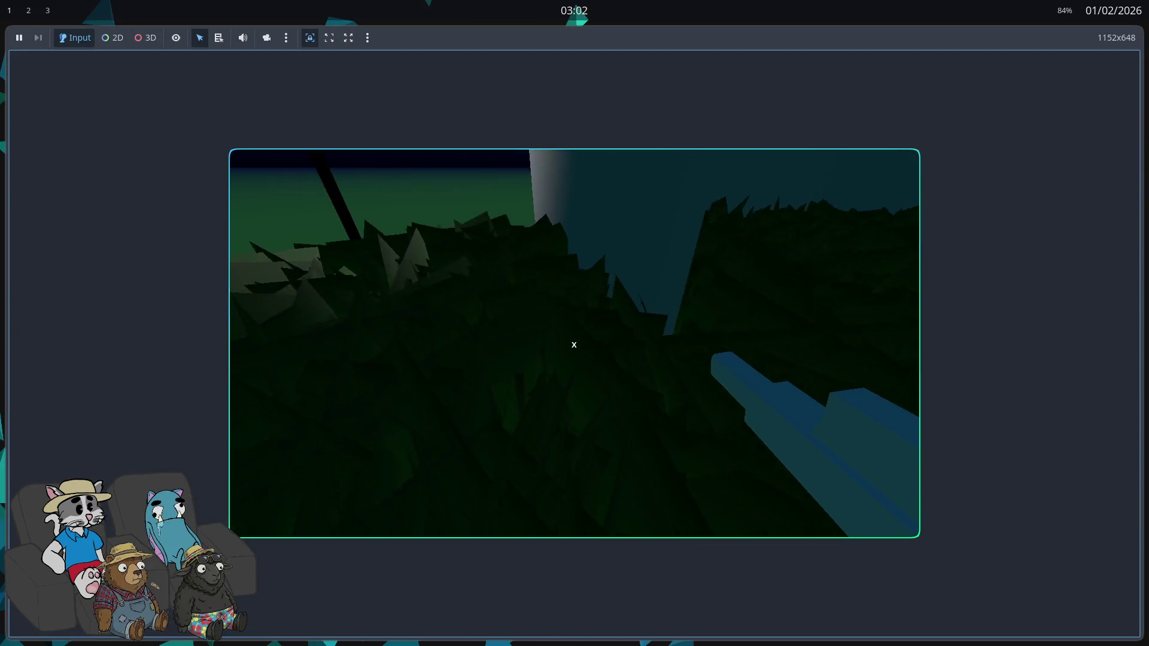
{"action": "key", "text": "w"}
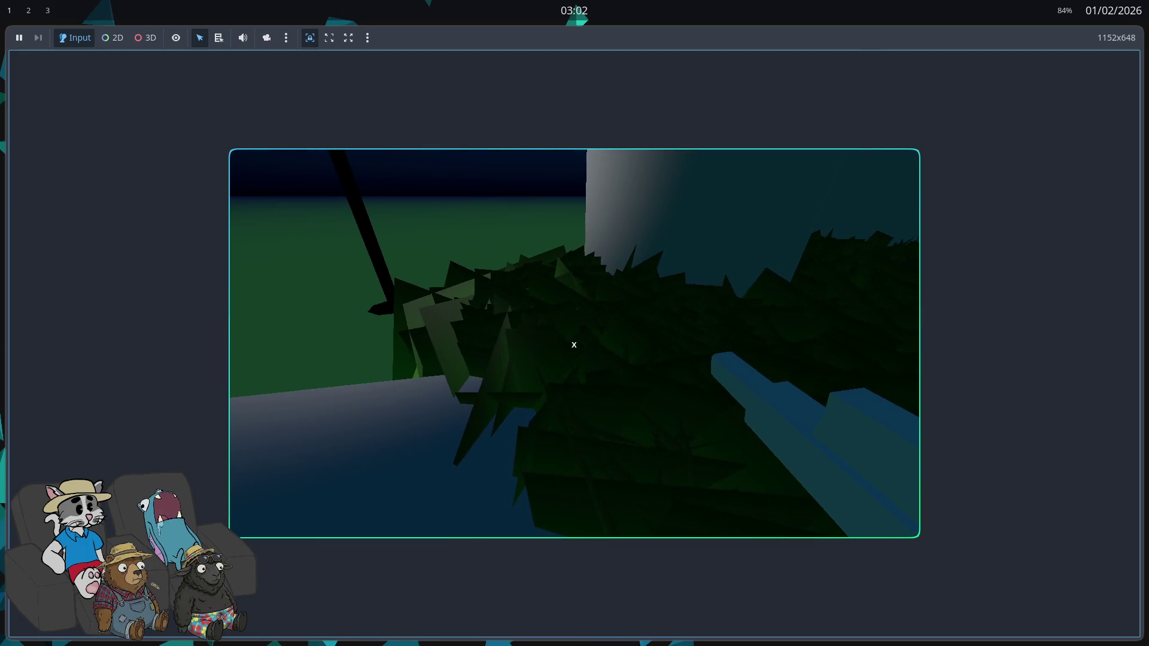
{"action": "key", "text": "s"}
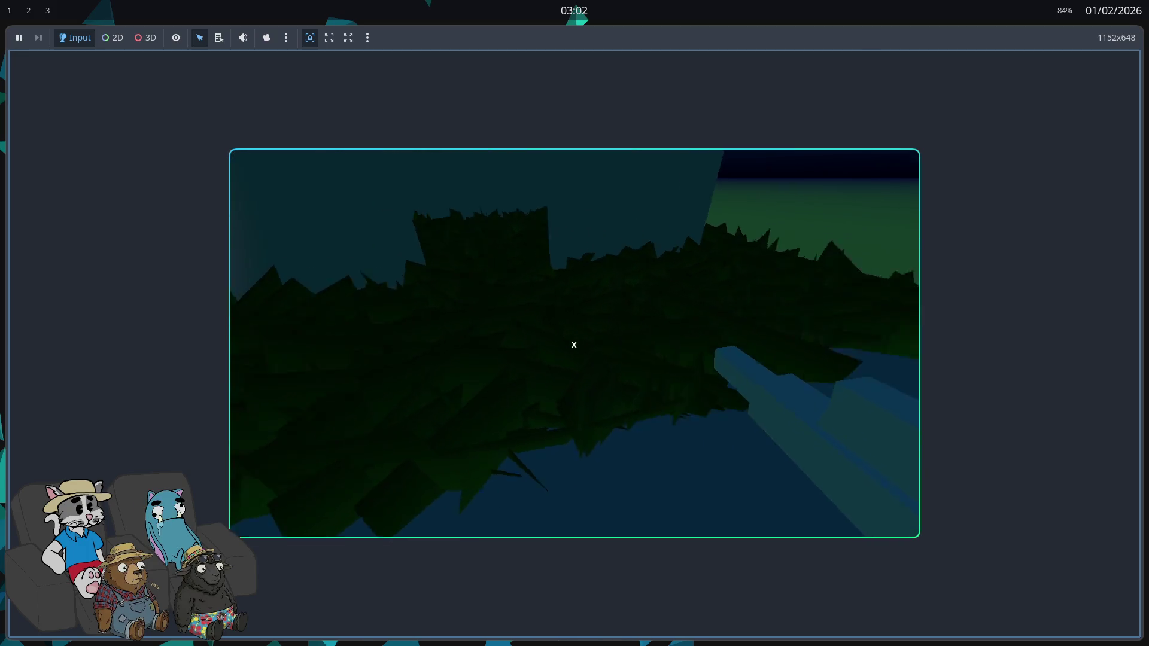
{"action": "key", "text": "w"}
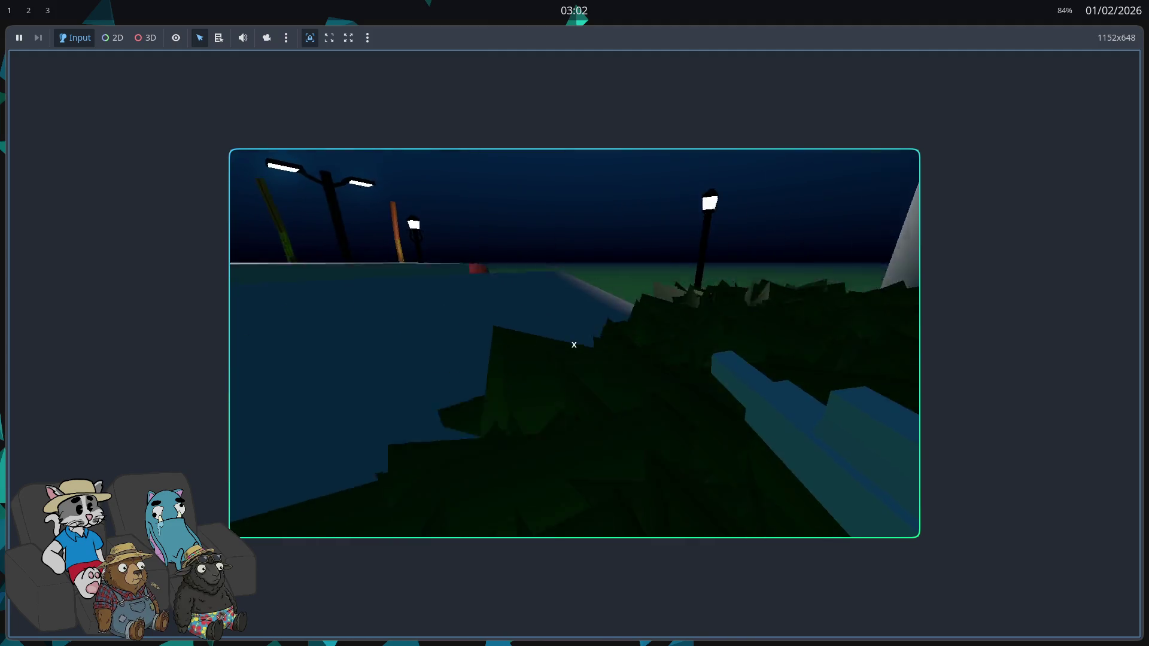
{"action": "key", "text": "F8"}
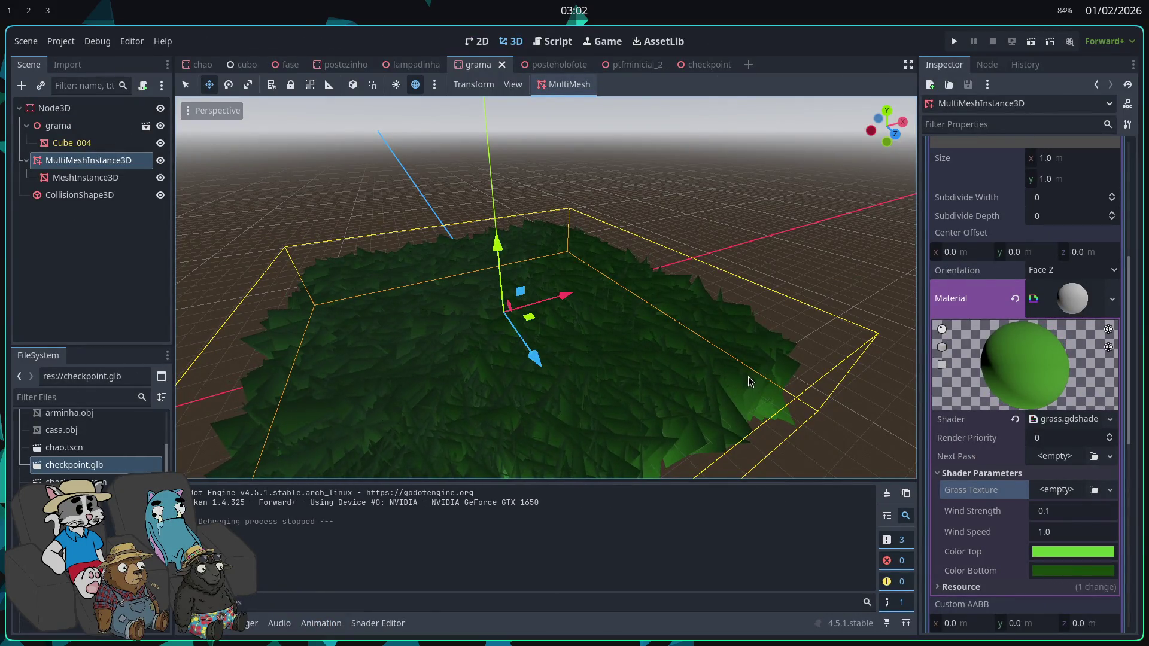
Step: Narrow the blade mesh width toward 0.03 m, checking the thinner blades in a test run
{"action": "scroll", "coordinate": [979, 356], "scroll_direction": "down", "scroll_amount": 2}
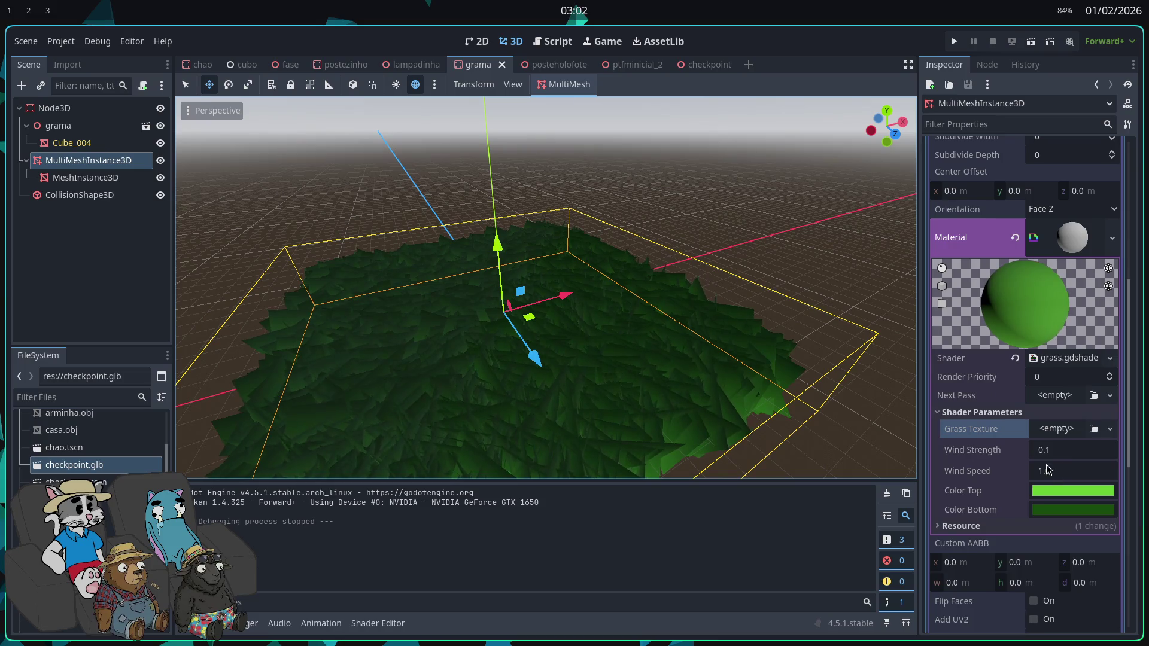
{"action": "scroll", "coordinate": [1000, 502], "scroll_direction": "down", "scroll_amount": 2}
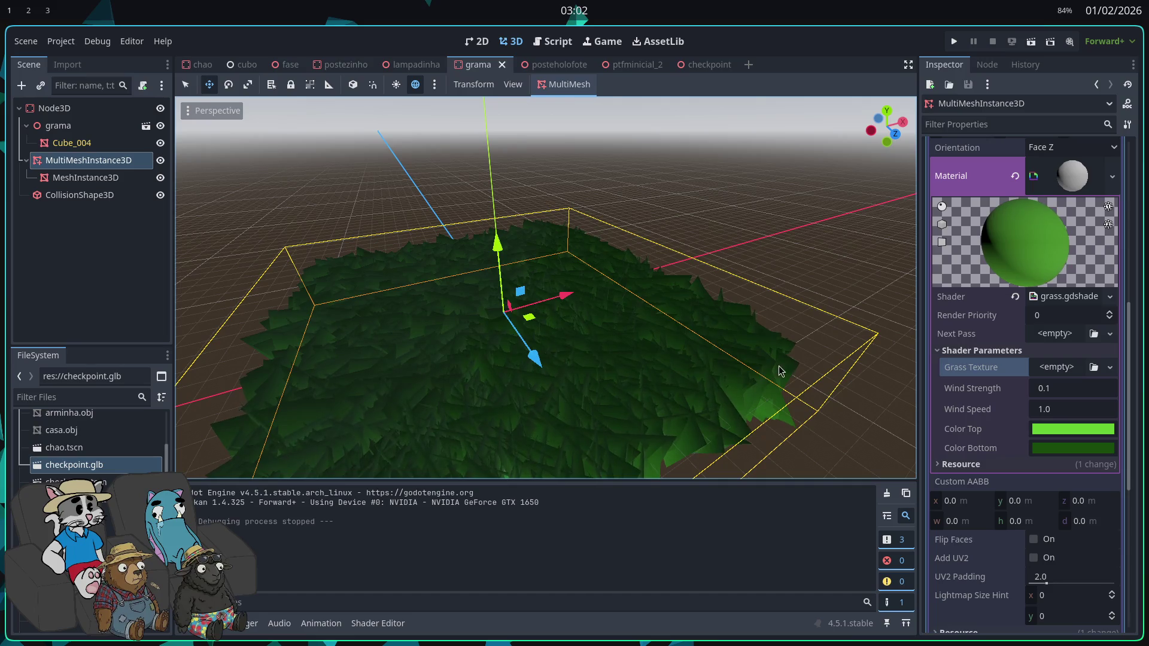
{"action": "scroll", "coordinate": [1007, 322], "scroll_direction": "up", "scroll_amount": 6}
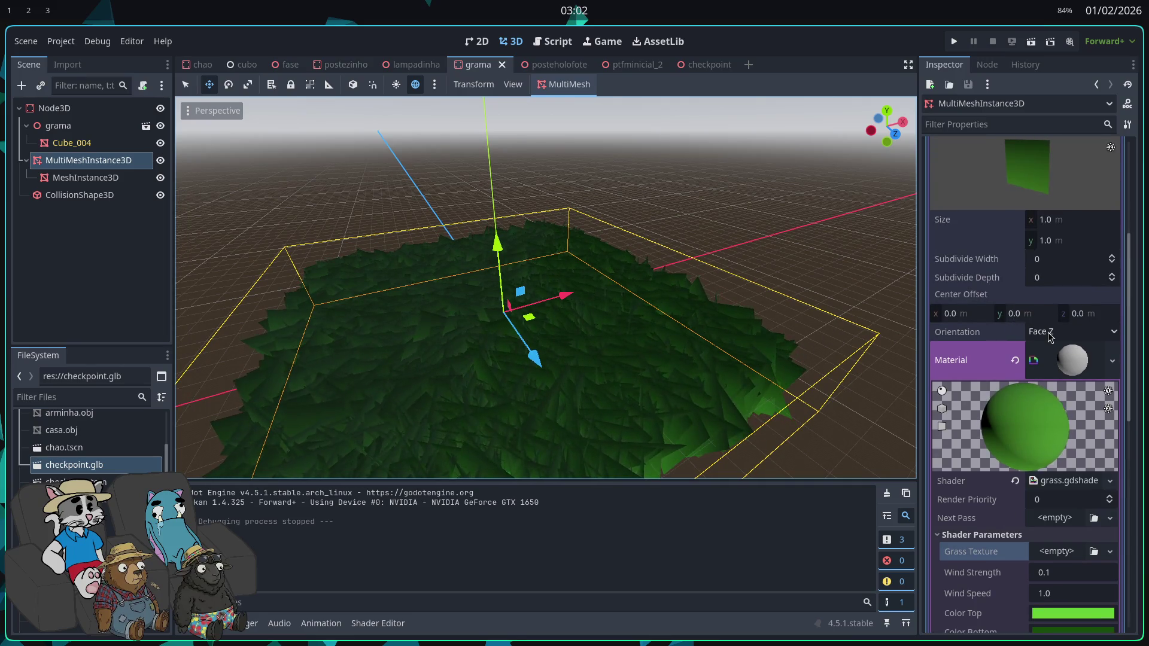
{"action": "scroll", "coordinate": [1050, 336], "scroll_direction": "up", "scroll_amount": 2}
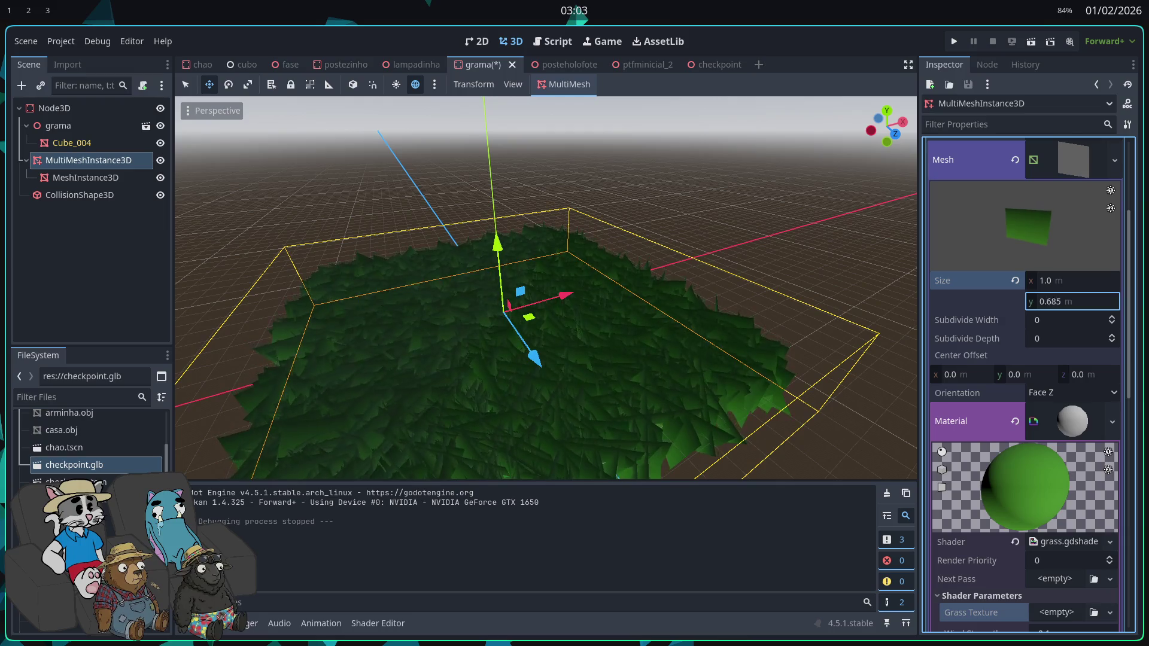
{"action": "left_click_drag", "start_coordinate": [1071, 288], "coordinate": [1053, 287]}
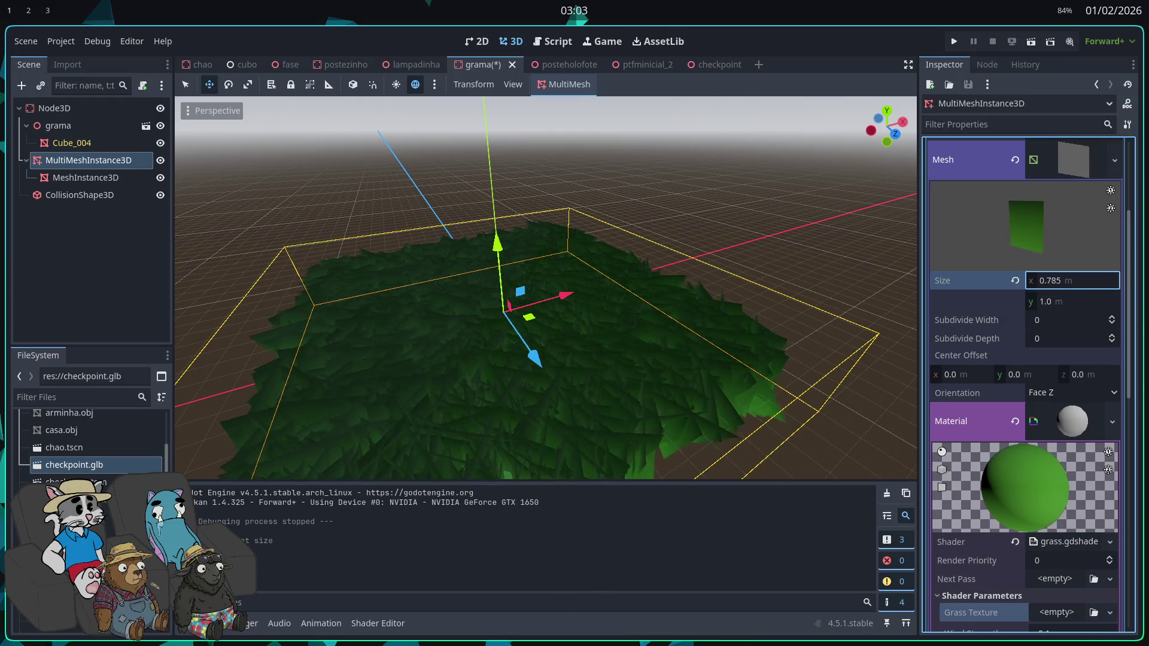
{"action": "key", "text": "Return"}
{"action": "left_click", "coordinate": [954, 42]}
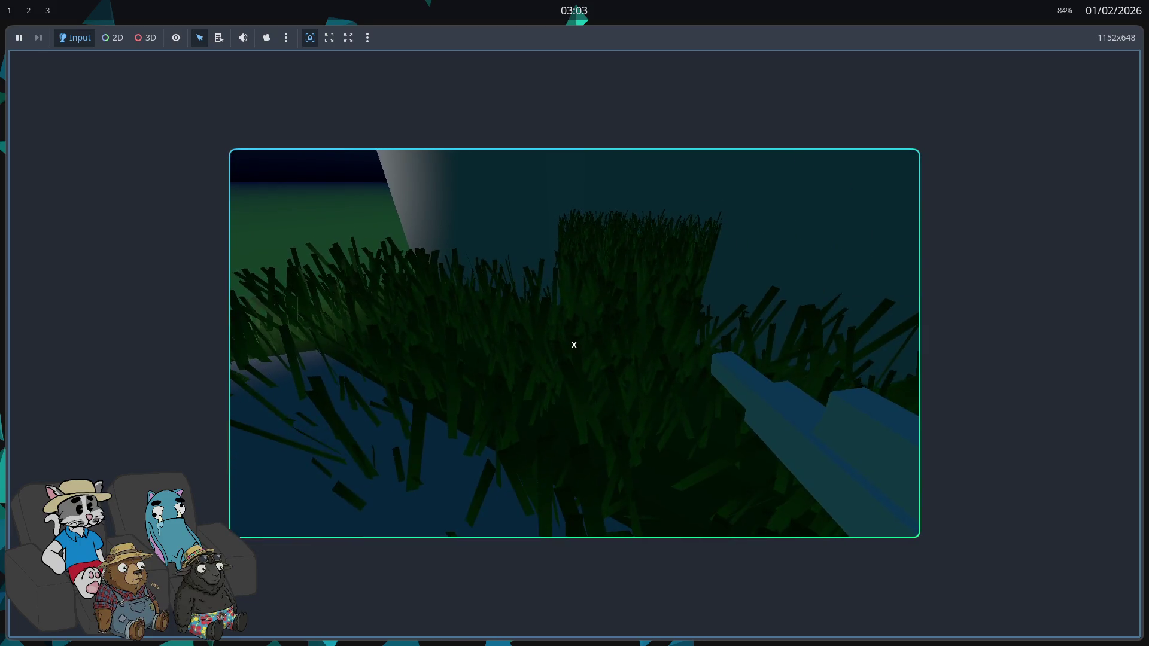
{"action": "key", "text": "Escape"}
{"action": "left_click_drag", "start_coordinate": [1071, 288], "coordinate": [1053, 288]}
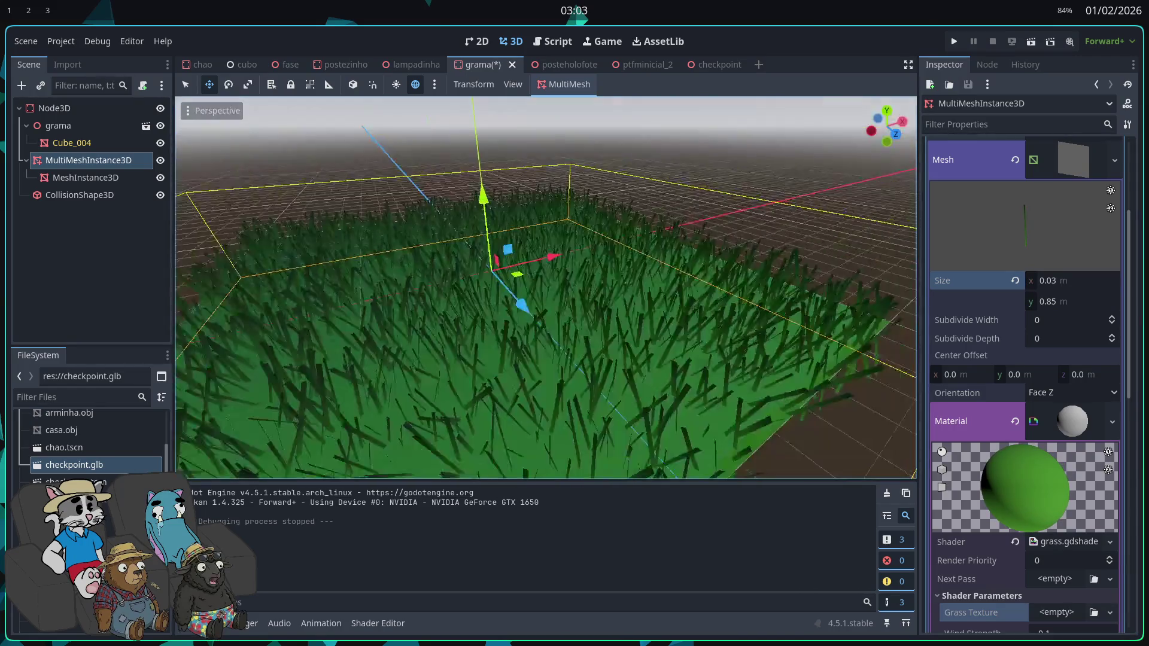
Step: Set the QuadMesh blade height to 0.405 and the MultiMesh instance count to 3335
{"action": "left_click_drag", "start_coordinate": [1071, 302], "coordinate": [1055, 301]}
{"action": "left_click", "coordinate": [1065, 286]}
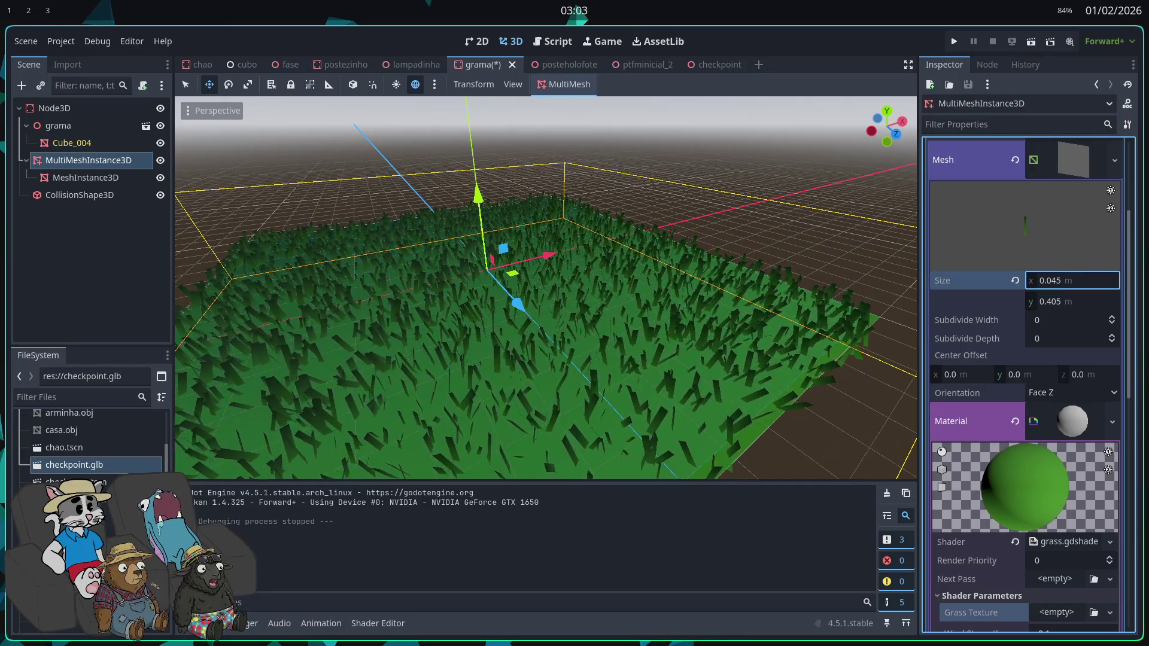
{"action": "scroll", "coordinate": [1020, 281], "scroll_direction": "up", "scroll_amount": 3}
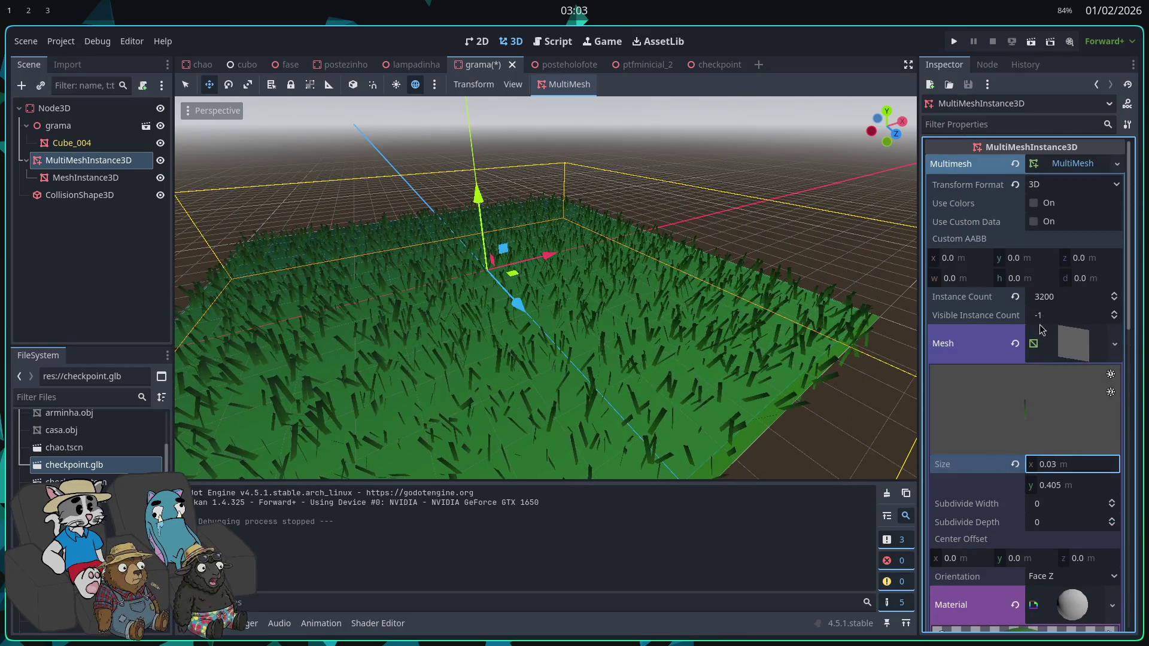
{"action": "left_click_drag", "start_coordinate": [1044, 297], "coordinate": [1059, 296]}
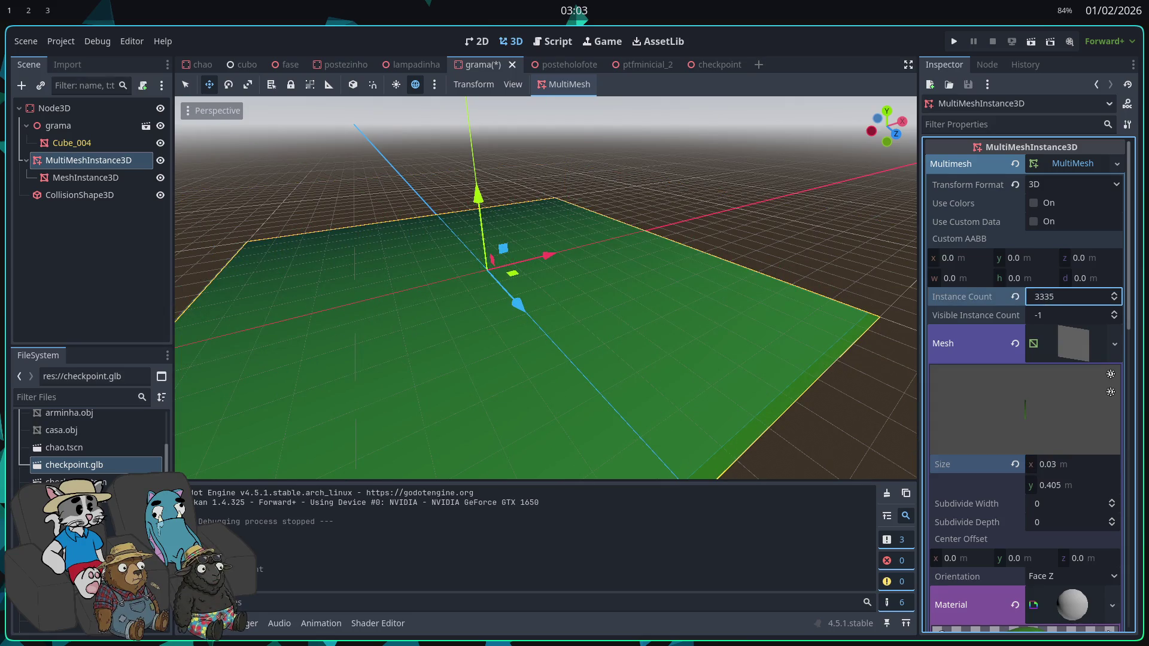
{"action": "left_click", "coordinate": [1051, 298]}
{"action": "type", "text": "5000"}
{"action": "key", "text": "Return"}
{"action": "scroll", "coordinate": [761, 431], "scroll_direction": "down", "scroll_amount": 1}
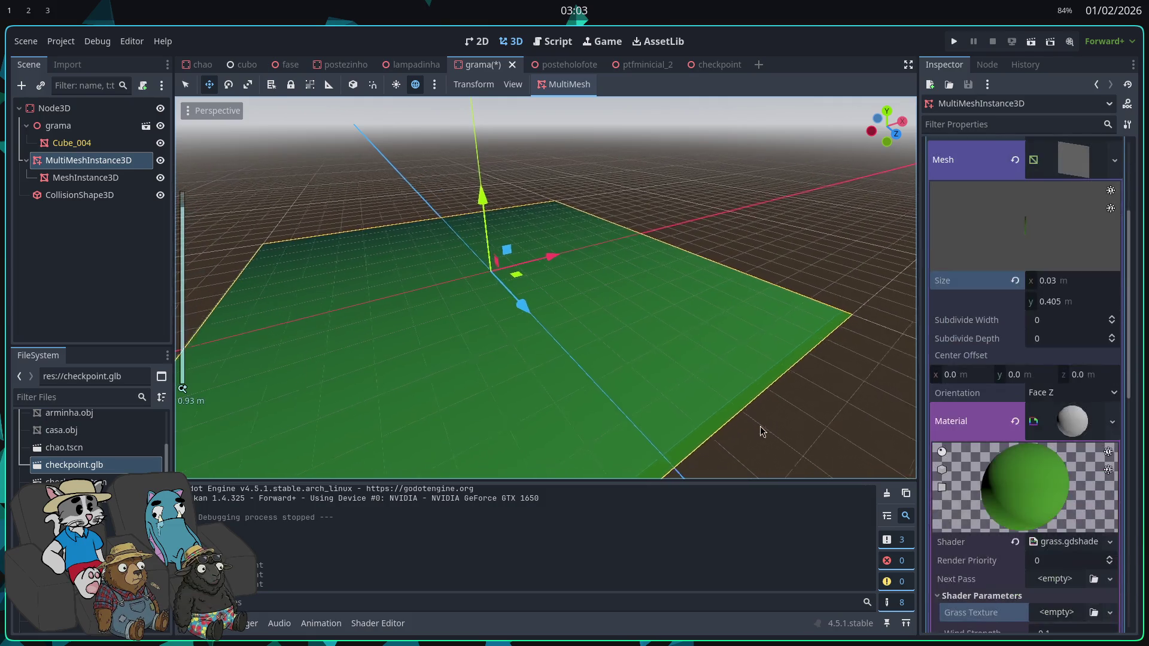
Step: Test-run the game, then reset the instance count and undo the recent blade size change
{"action": "left_click", "coordinate": [947, 42]}
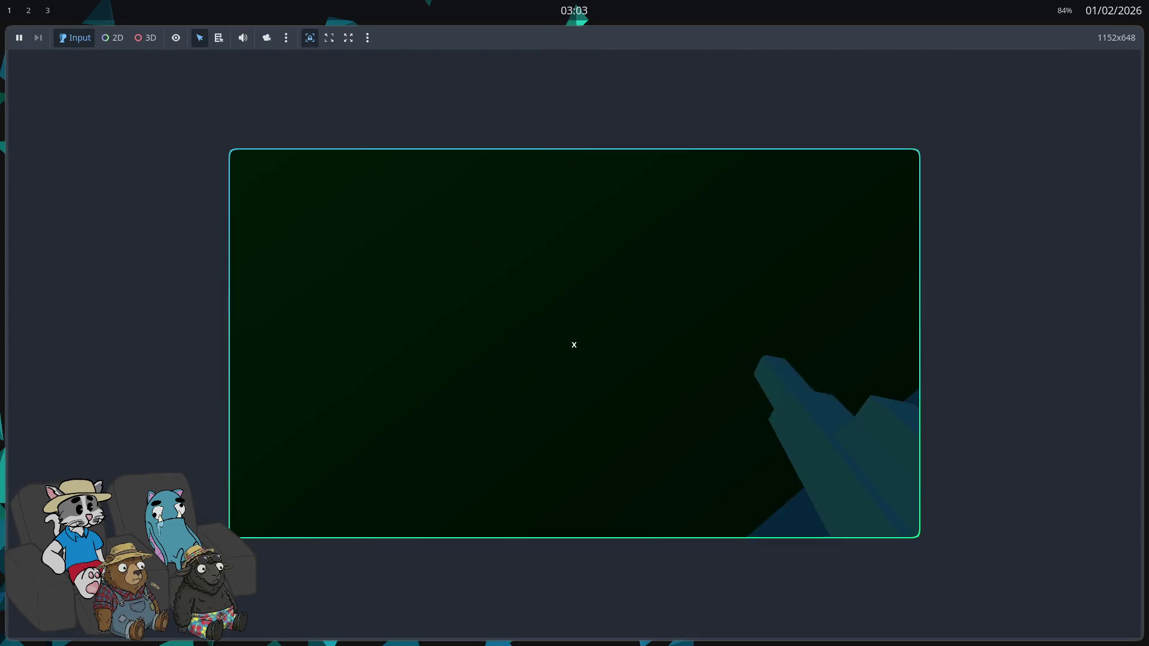
{"action": "key", "text": "Escape"}
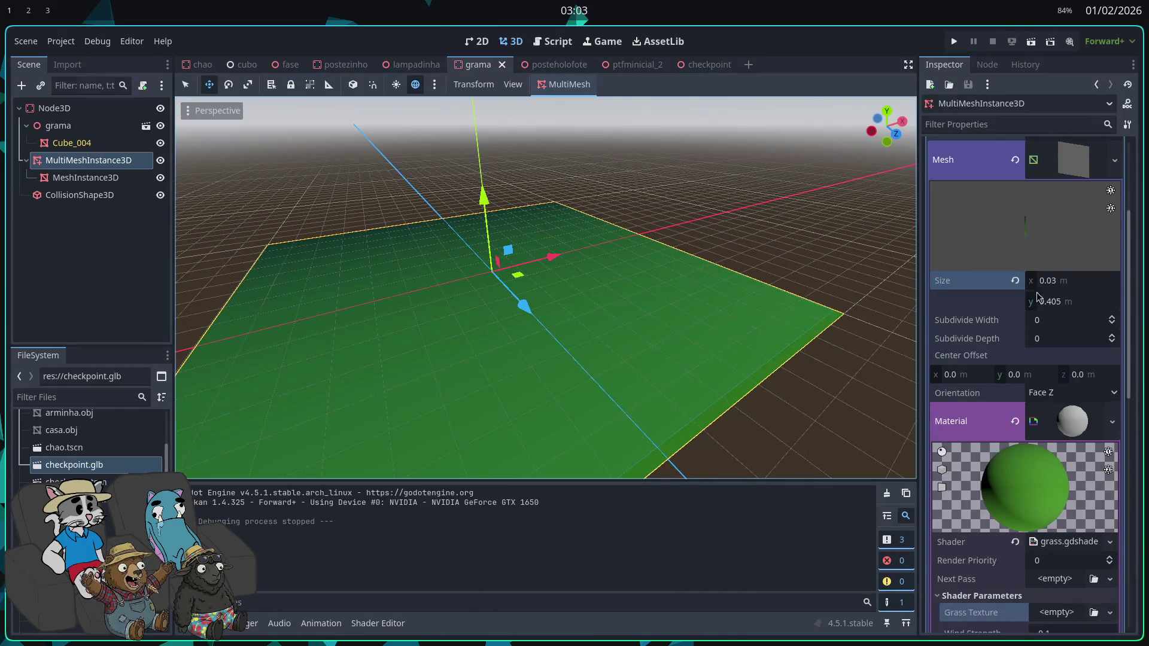
{"action": "scroll", "coordinate": [1047, 293], "scroll_direction": "up", "scroll_amount": 3}
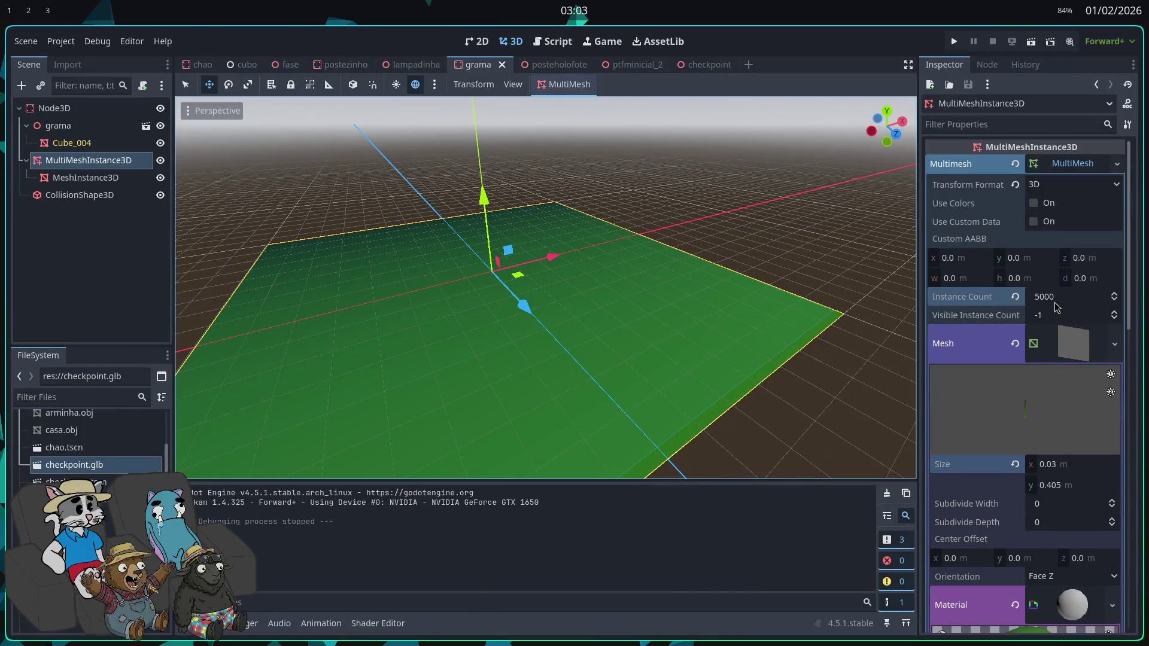
{"action": "left_click", "coordinate": [1015, 297]}
{"action": "type", "text": "3200"}
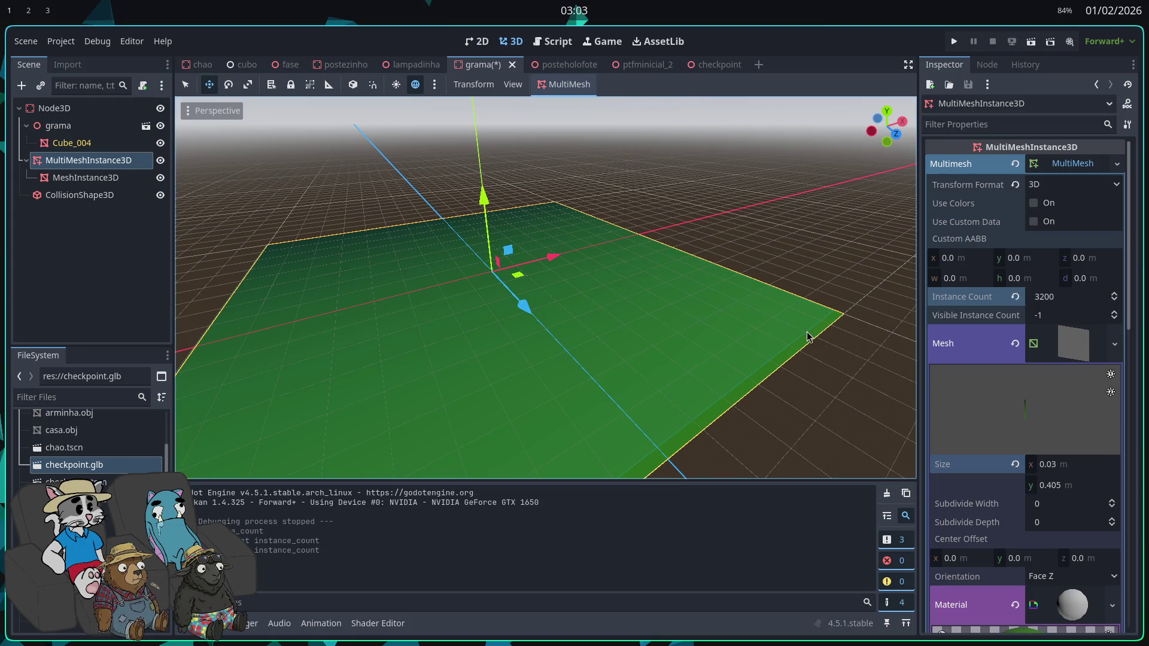
{"action": "key", "text": "ctrl+z"}
{"action": "key", "text": "ctrl+z"}
{"action": "key", "text": "ctrl+z"}
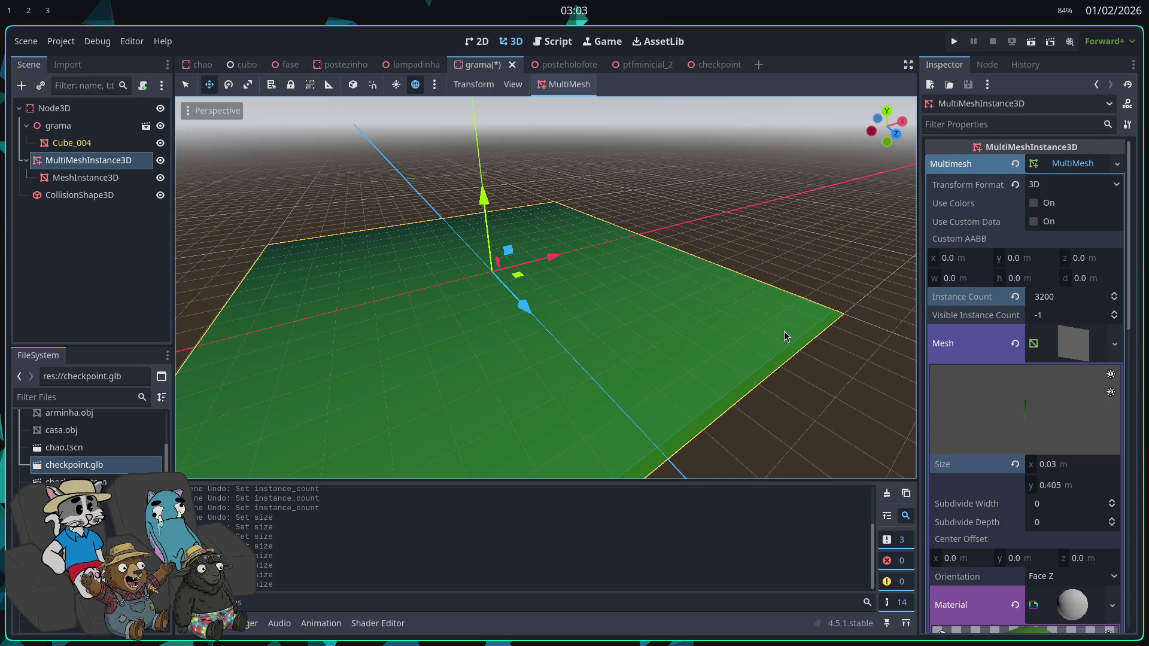
Step: Fly the viewport camera down into the grass and run the game again
{"action": "right_click", "coordinate": [784, 331]}
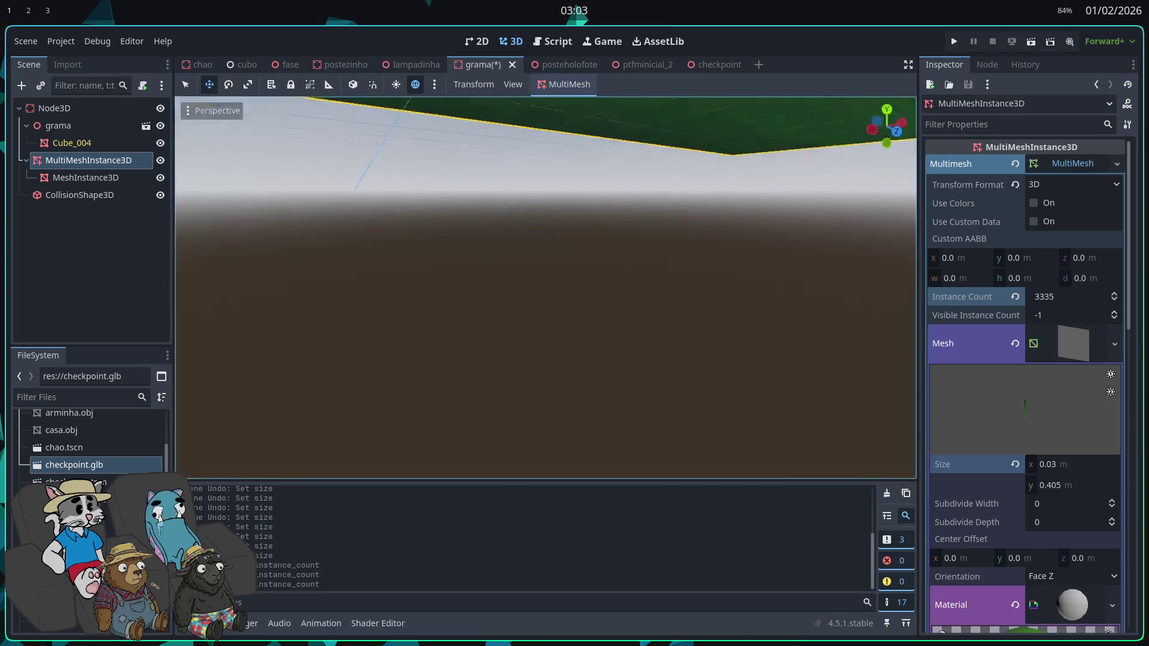
{"action": "key", "text": "w"}
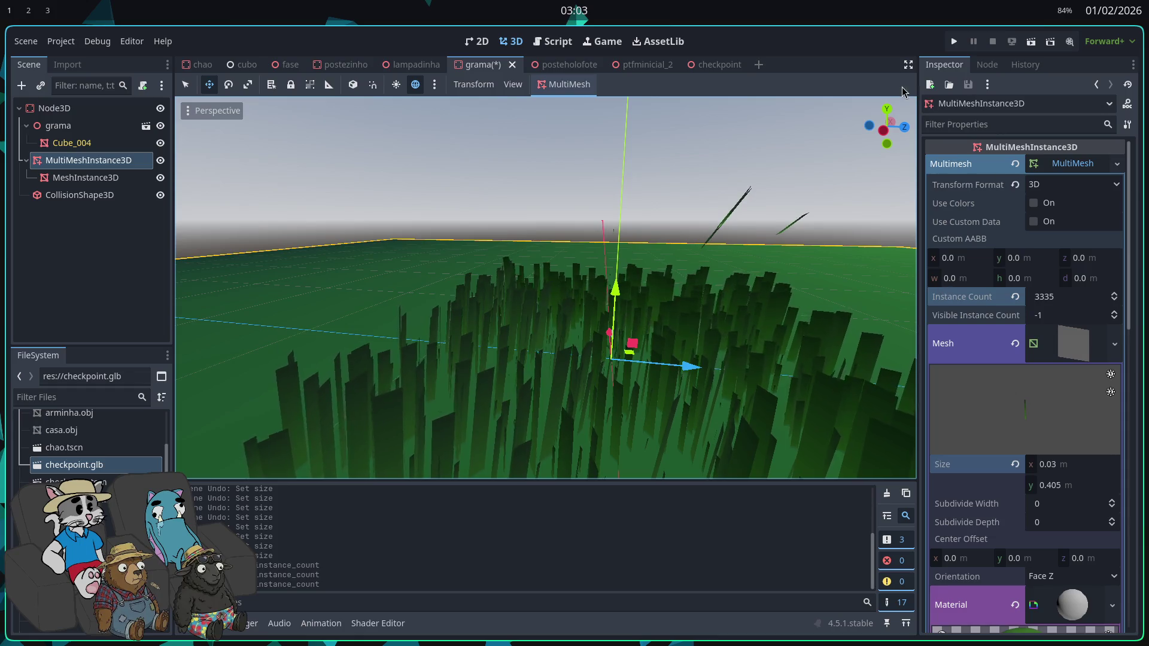
{"action": "left_click", "coordinate": [959, 41]}
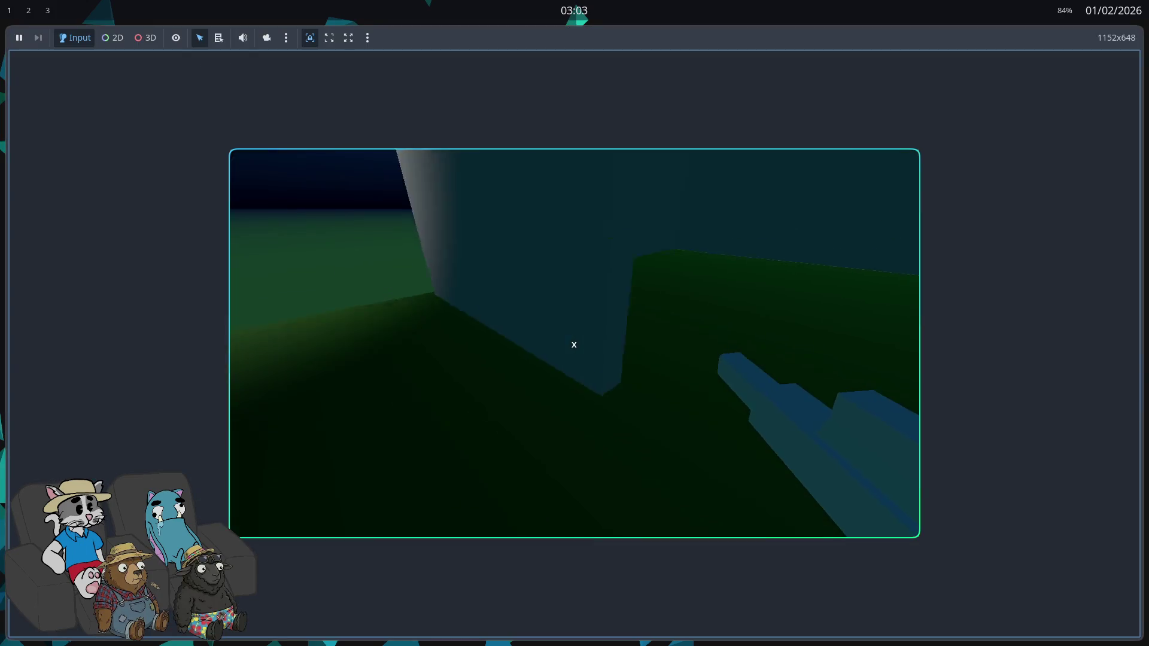
Step: Walk forward and back across the grass patch in the test run, then stop the game
{"action": "key", "text": "w"}
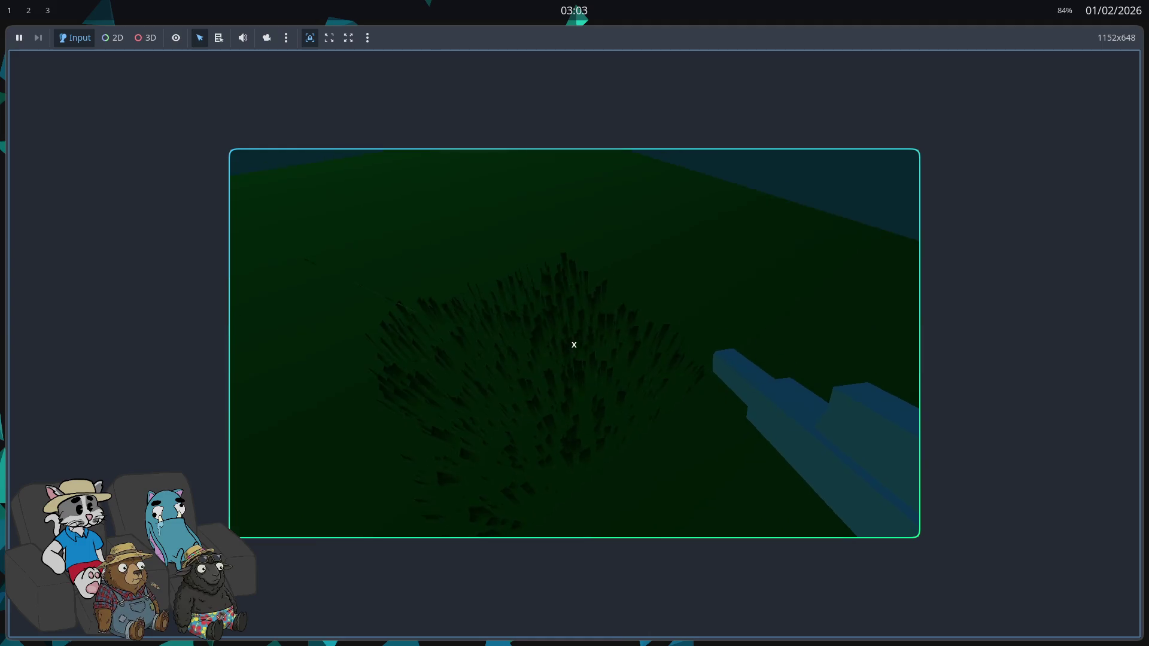
{"action": "key", "text": "w"}
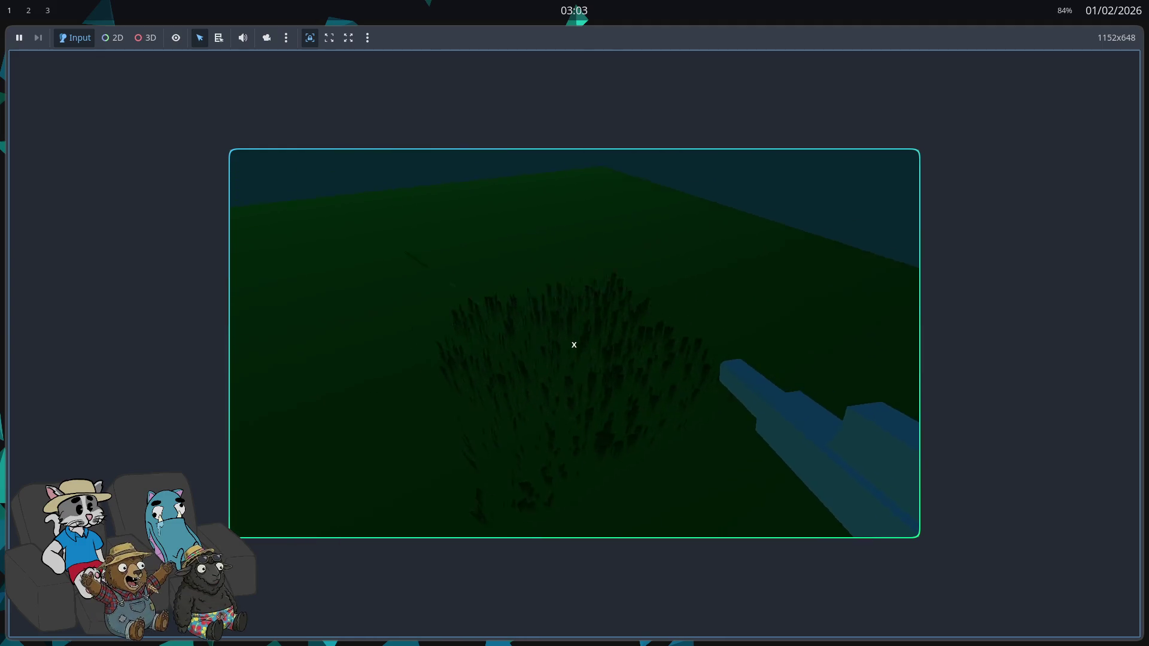
{"action": "key", "text": "s"}
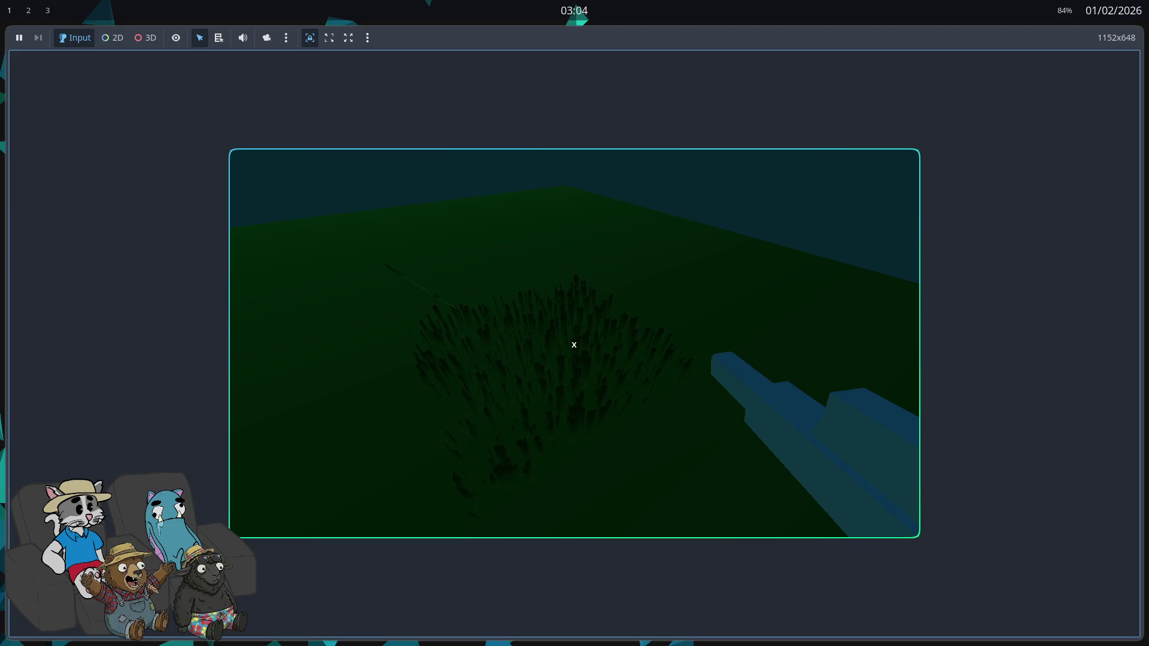
{"action": "key", "text": "F8"}
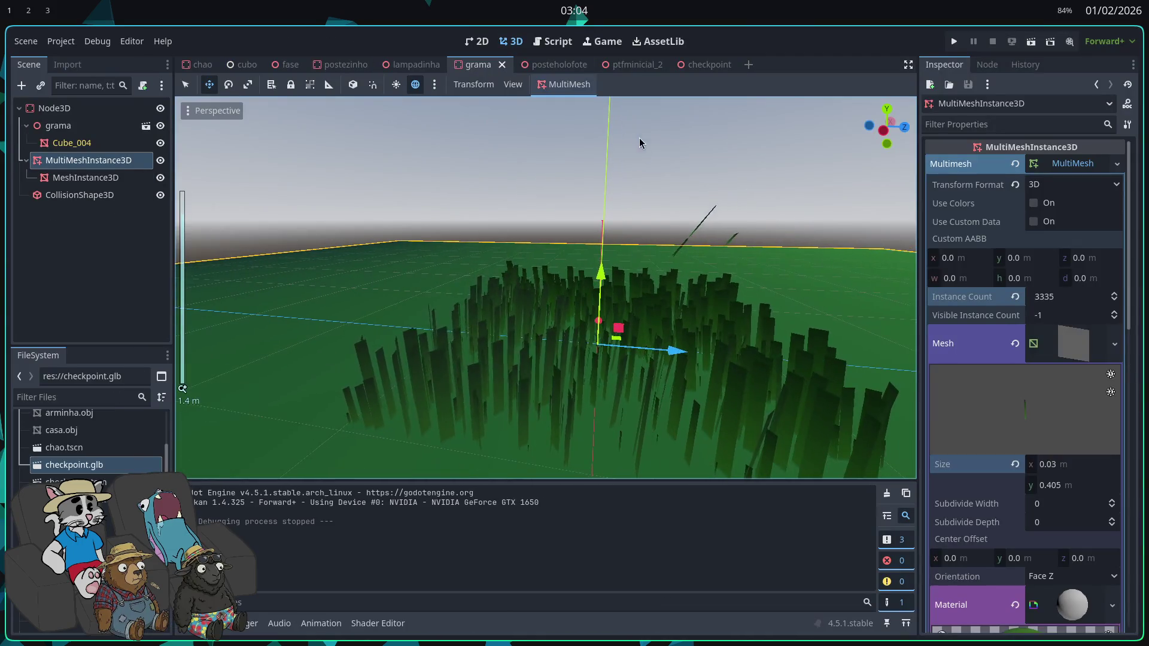
{"action": "left_click", "coordinate": [566, 85]}
Step: Populate the ground surface with 3200 grass blade instances
{"action": "left_click", "coordinate": [569, 105]}
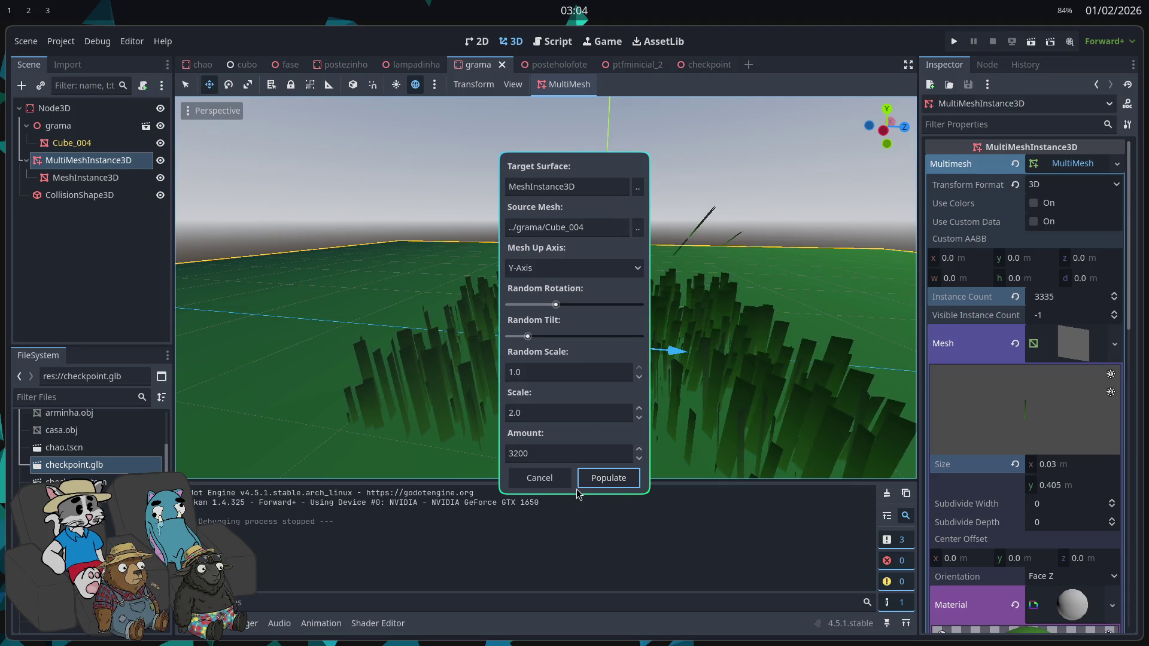
{"action": "left_click_drag", "start_coordinate": [629, 227], "coordinate": [509, 226]}
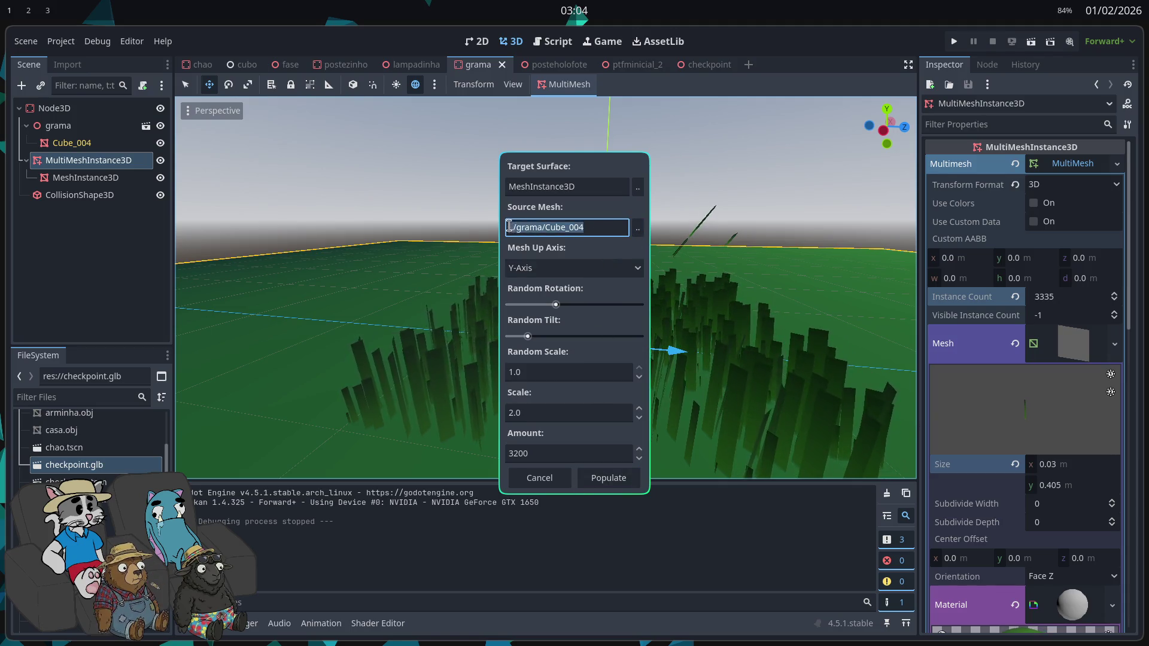
{"action": "left_click", "coordinate": [597, 483]}
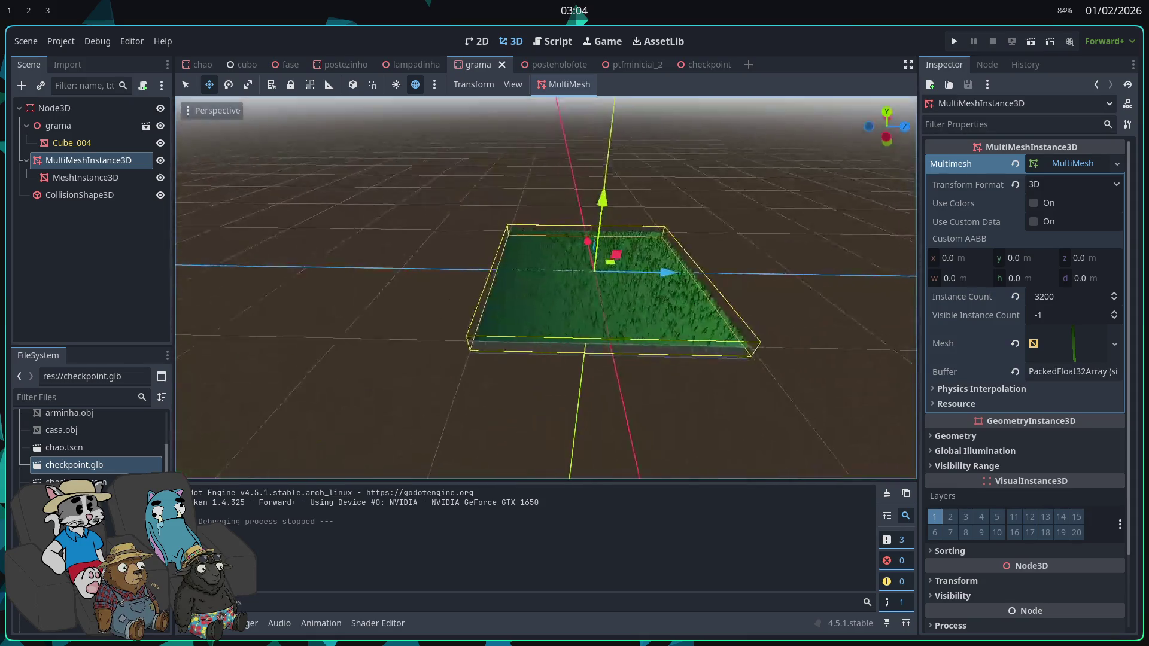
Step: Repopulate the surface with 6200 blade instances and run the game to test
{"action": "left_click", "coordinate": [569, 84]}
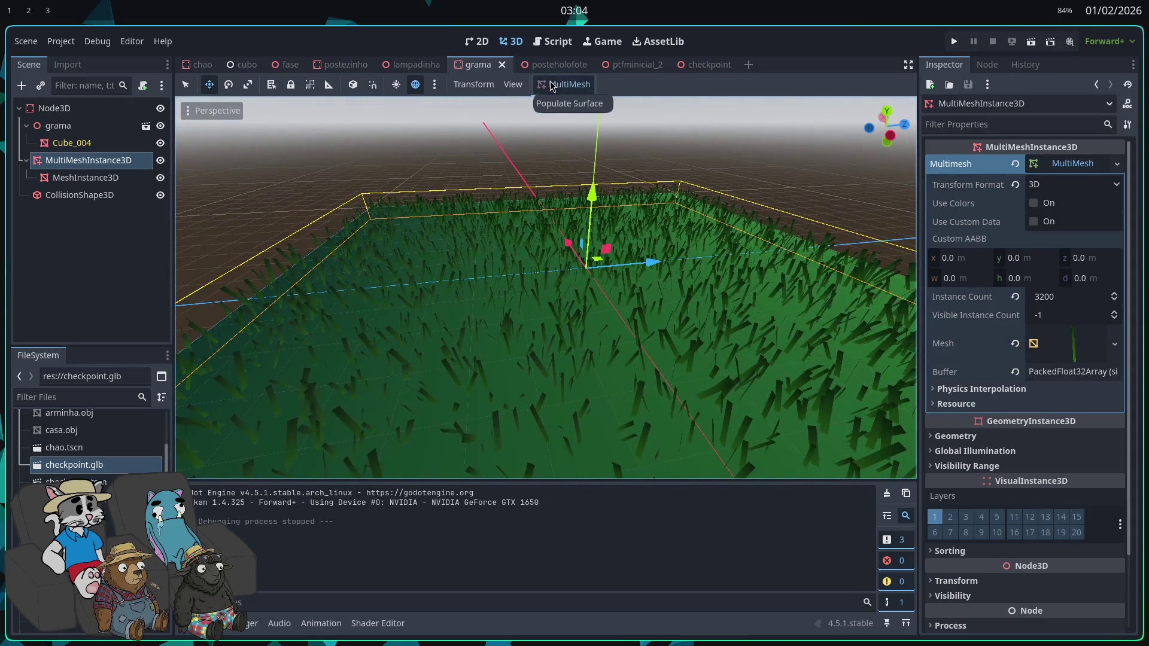
{"action": "left_click", "coordinate": [569, 98]}
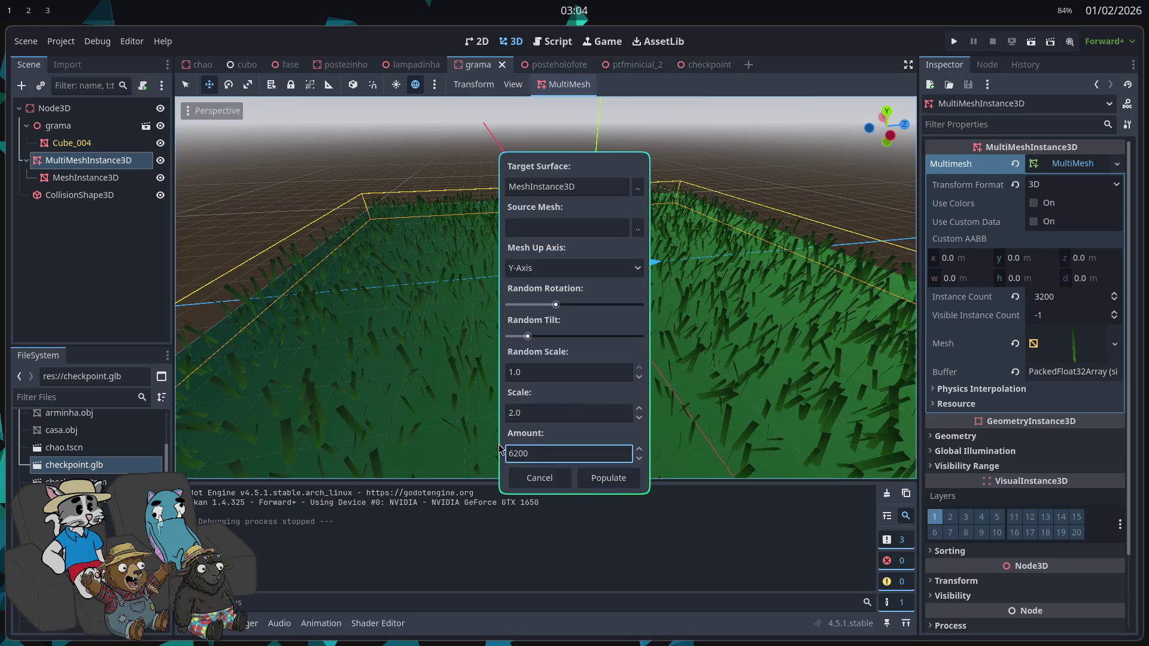
{"action": "left_click", "coordinate": [608, 478]}
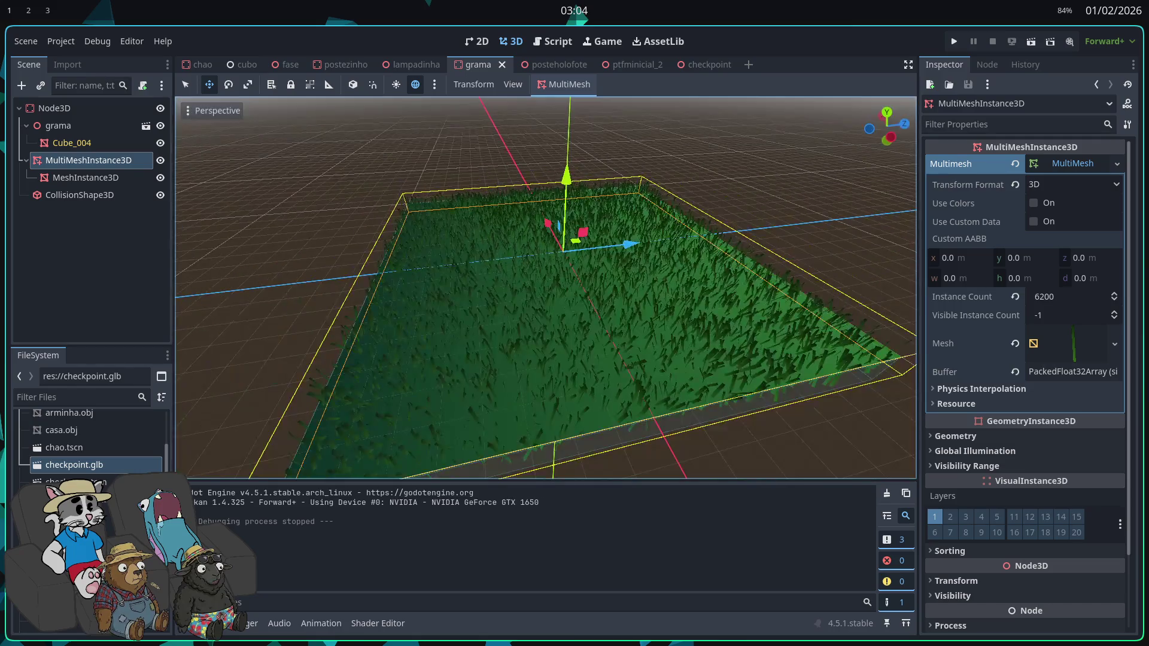
{"action": "key", "text": "F5"}
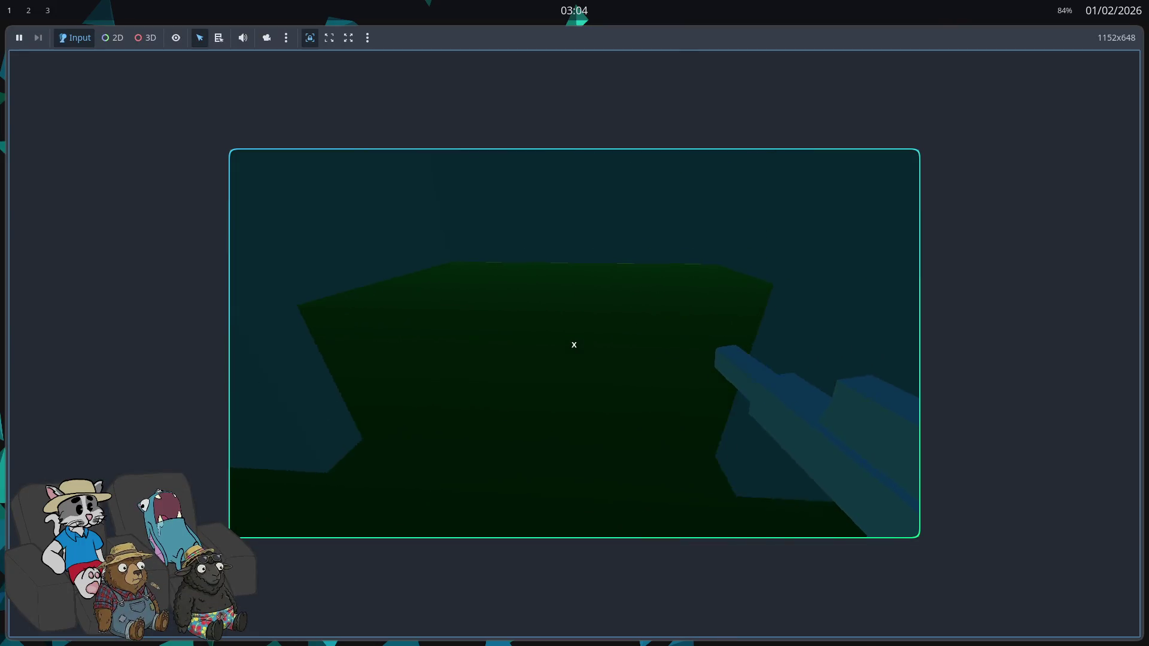
{"action": "key", "text": "F8"}
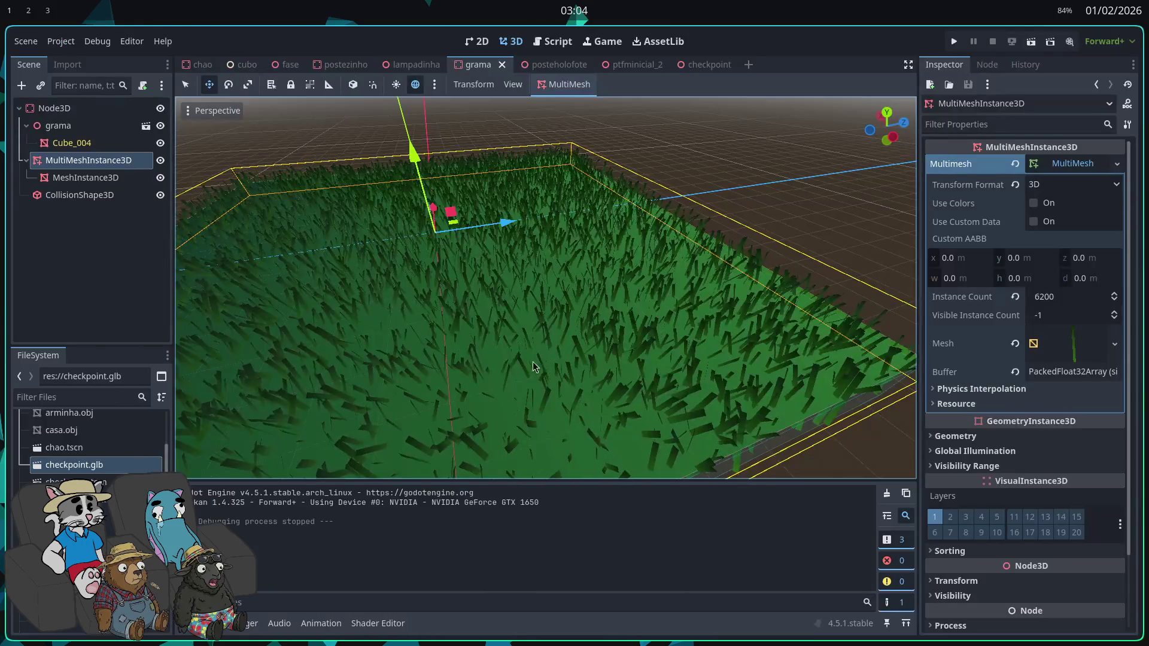
{"action": "scroll", "coordinate": [545, 287], "scroll_direction": "up", "scroll_amount": 5}
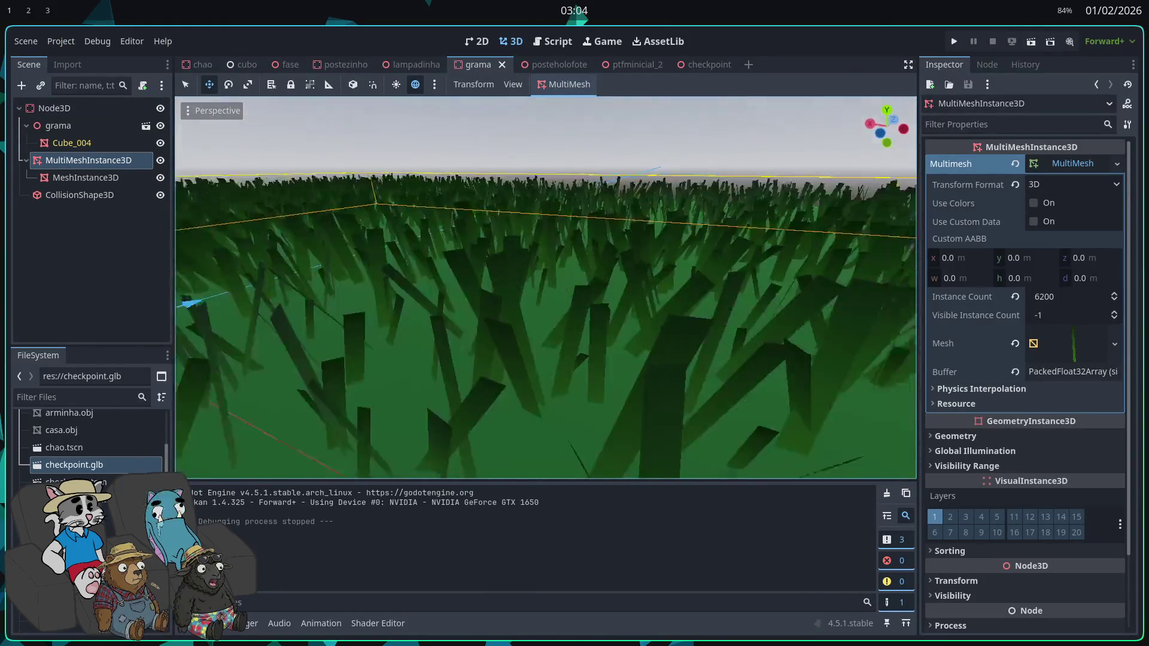
{"action": "scroll", "coordinate": [546, 287], "scroll_direction": "up", "scroll_amount": 2}
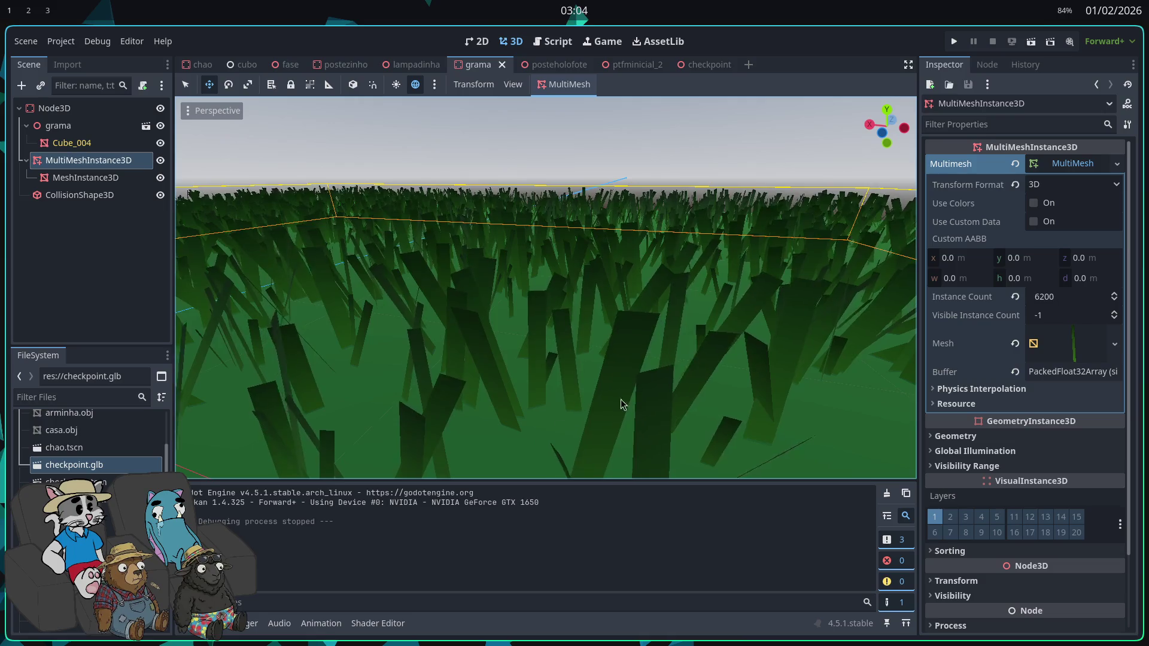
{"action": "scroll", "coordinate": [546, 287], "scroll_direction": "down", "scroll_amount": 6}
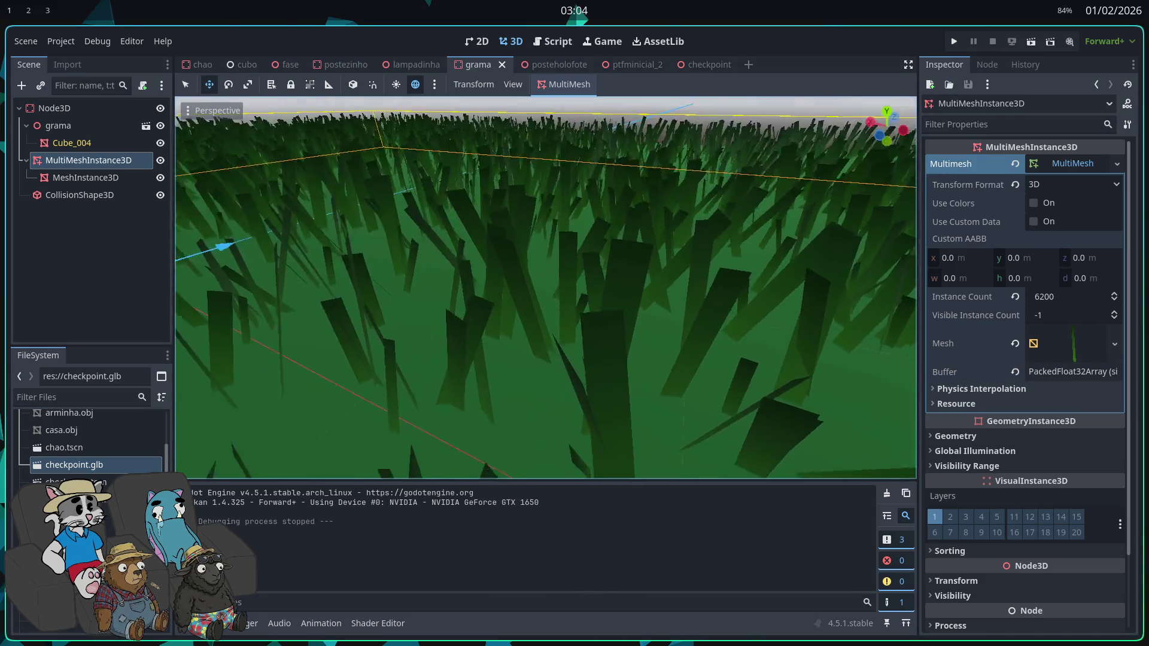
{"action": "key", "text": "w"}
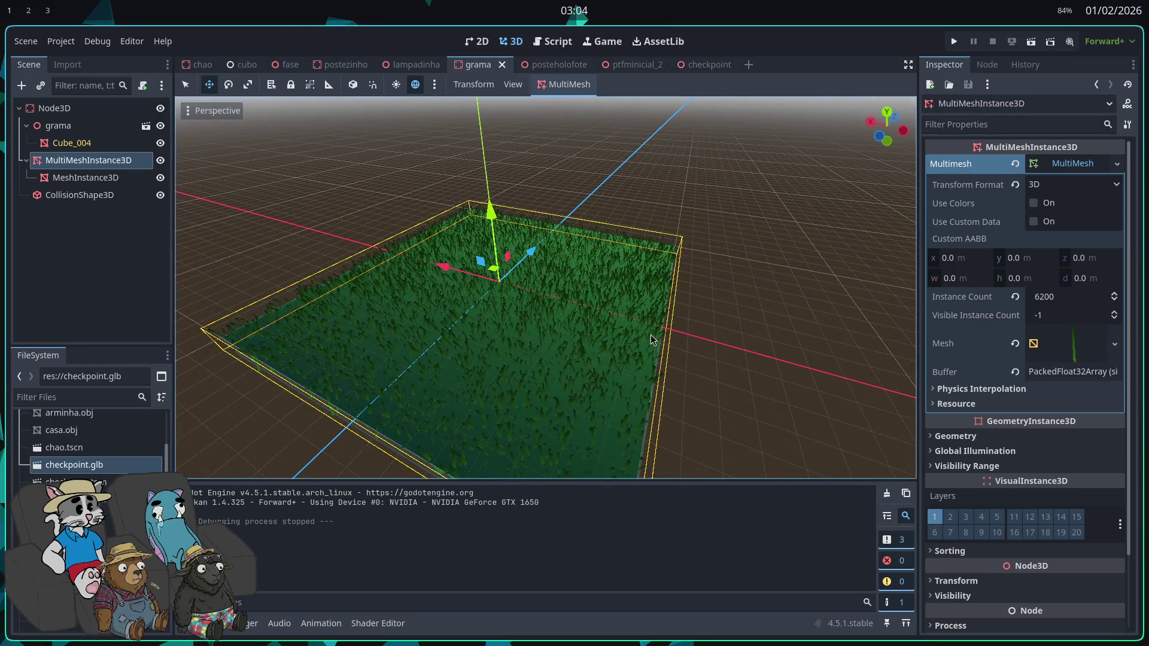
{"action": "key", "text": "s"}
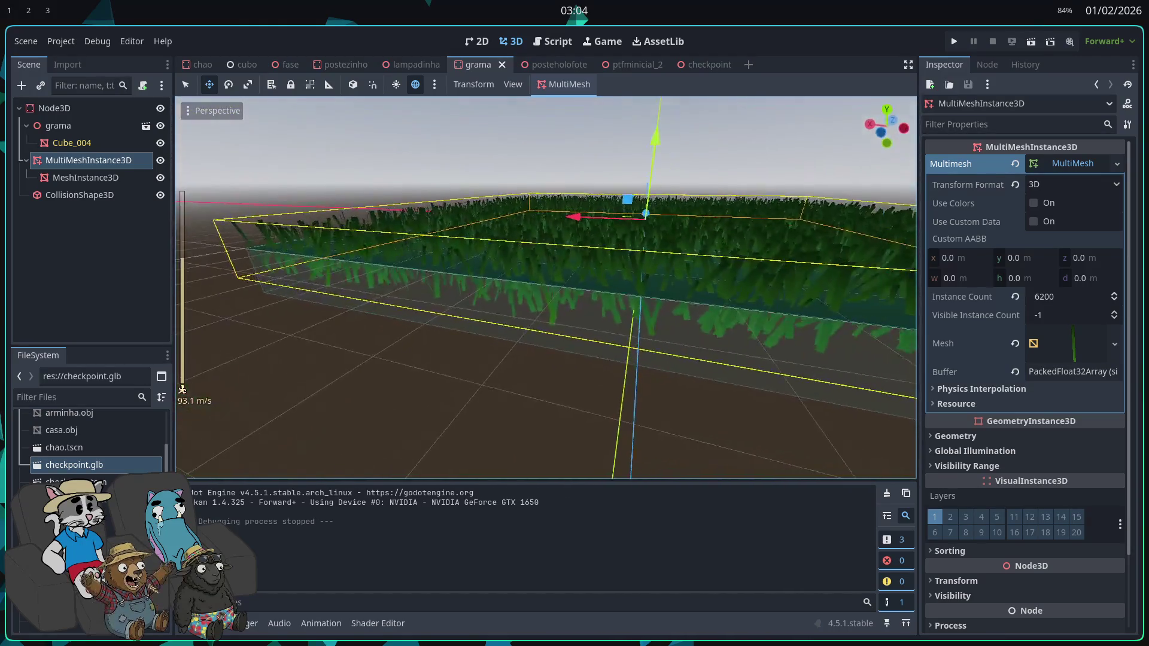
{"action": "scroll", "coordinate": [546, 287], "scroll_direction": "down", "scroll_amount": 10}
{"action": "key", "text": "w"}
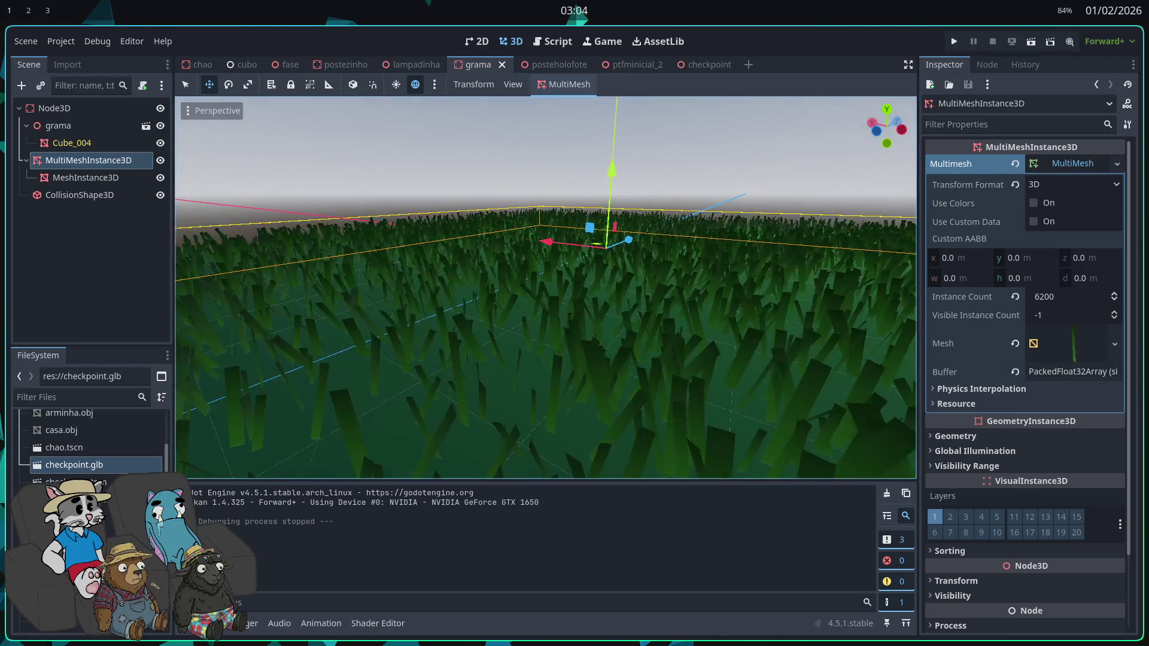
{"action": "key", "text": "w"}
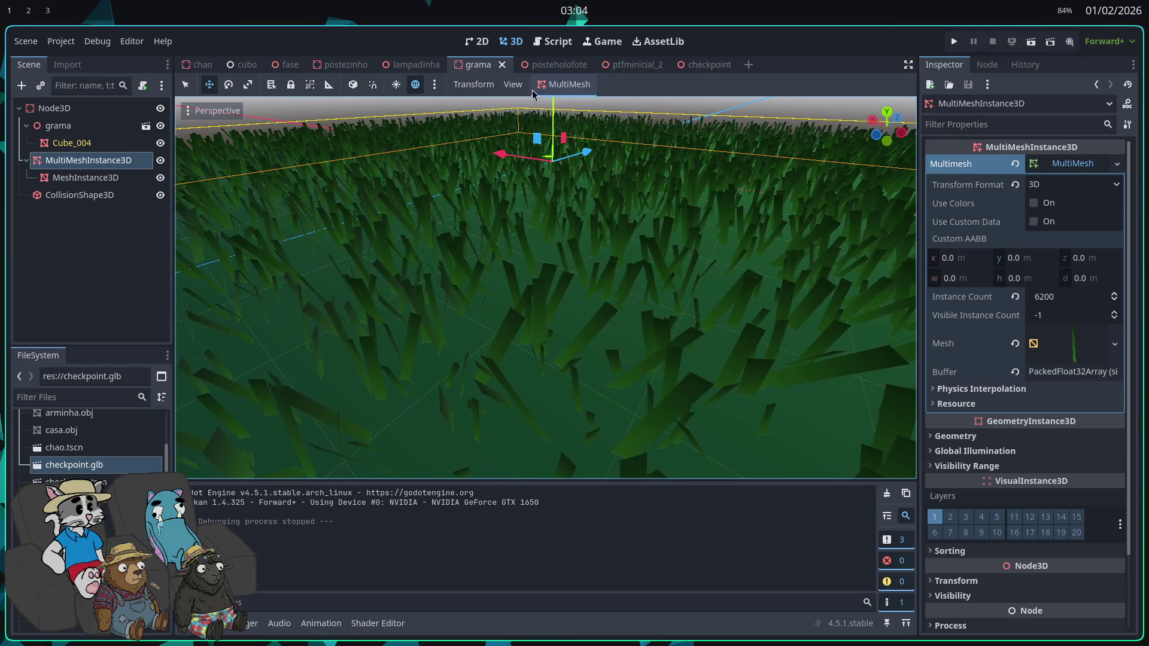
Step: Repopulate the ground surface with 64000 grass blade instances
{"action": "left_click", "coordinate": [566, 84]}
{"action": "left_click", "coordinate": [570, 104]}
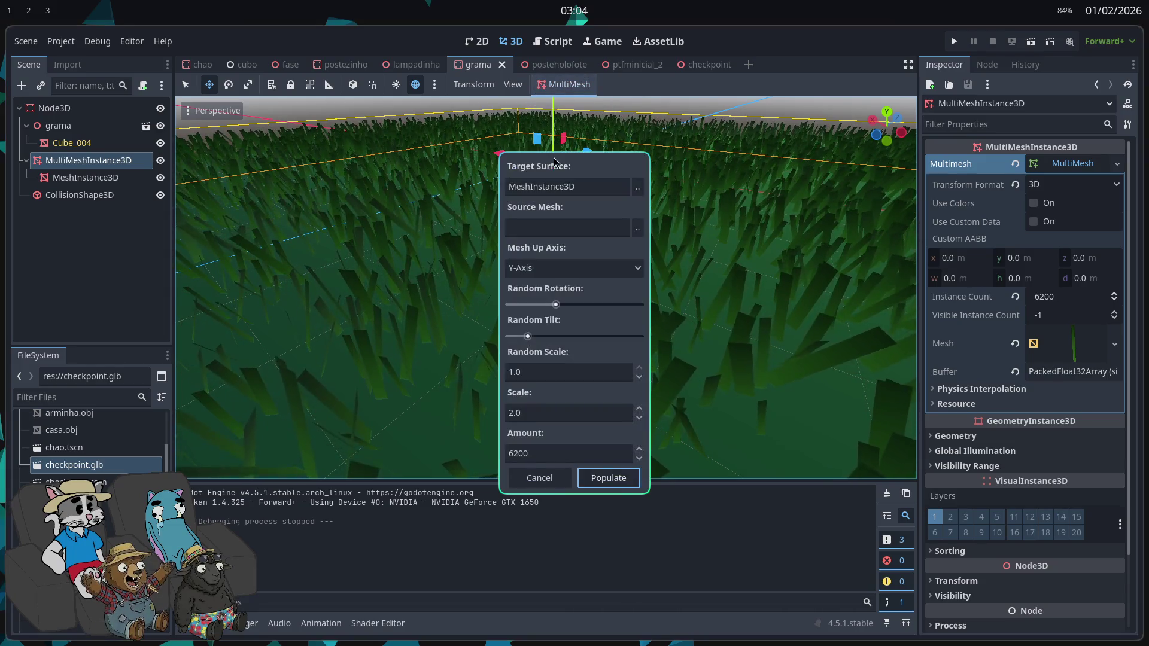
{"action": "double_click", "coordinate": [541, 456]}
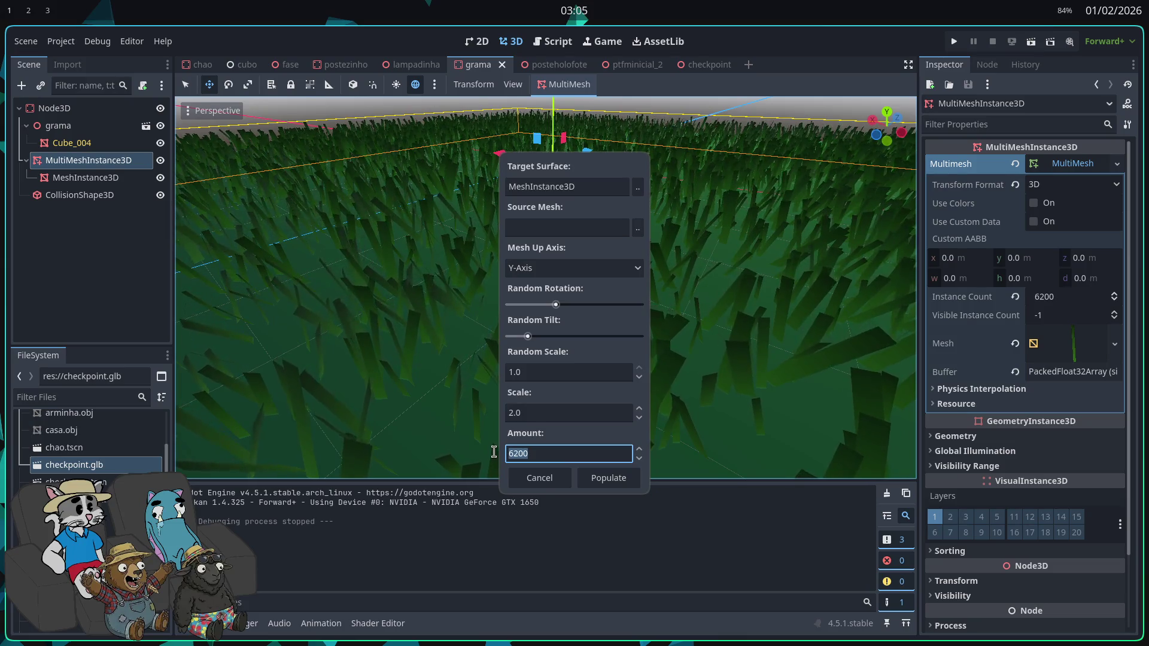
{"action": "type", "text": "64"}
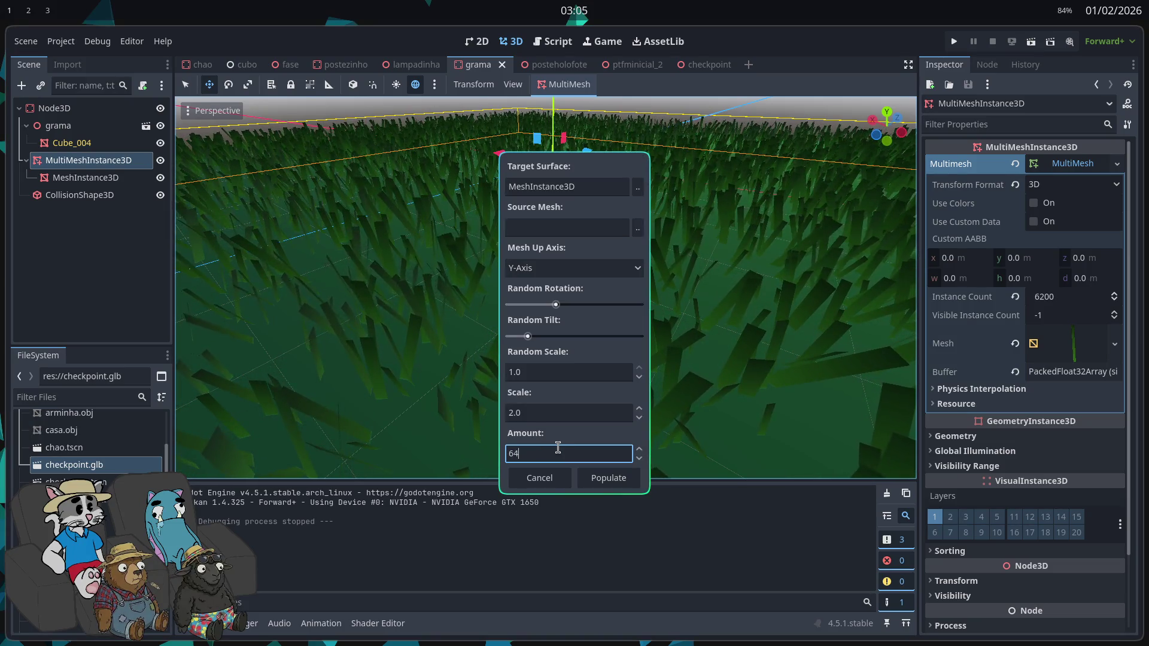
{"action": "left_click", "coordinate": [605, 476]}
Step: Zoom the 3D view over the grass box to inspect the densely packed blades
{"action": "scroll", "coordinate": [608, 401], "scroll_direction": "down", "scroll_amount": 5}
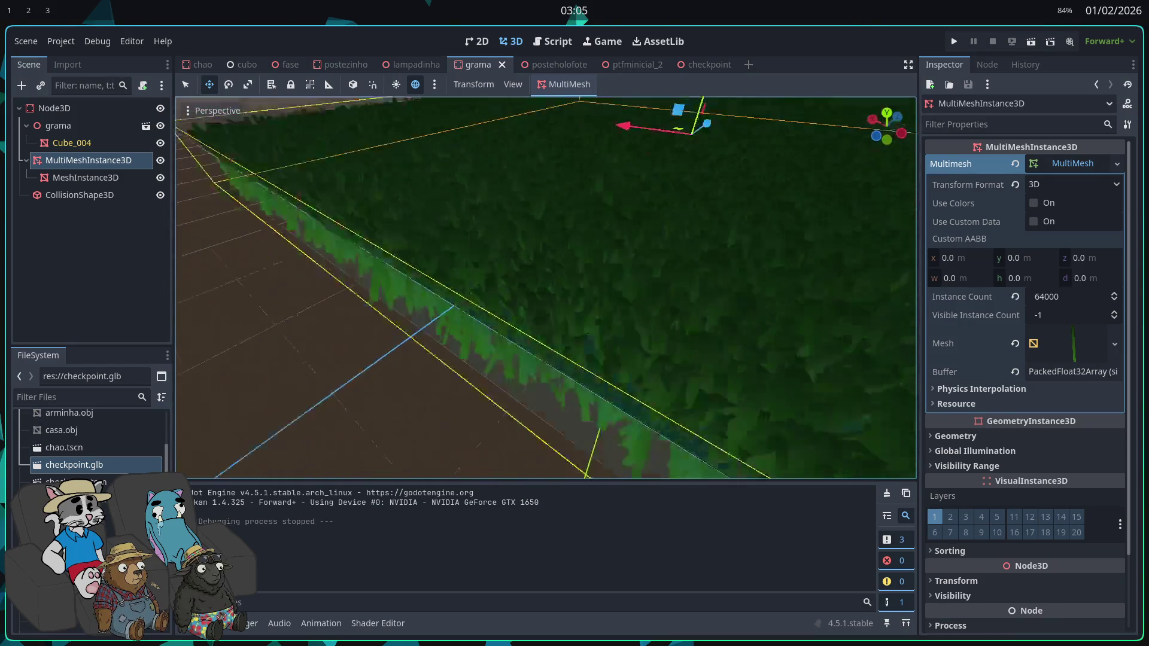
{"action": "scroll", "coordinate": [546, 287], "scroll_direction": "down", "scroll_amount": 5}
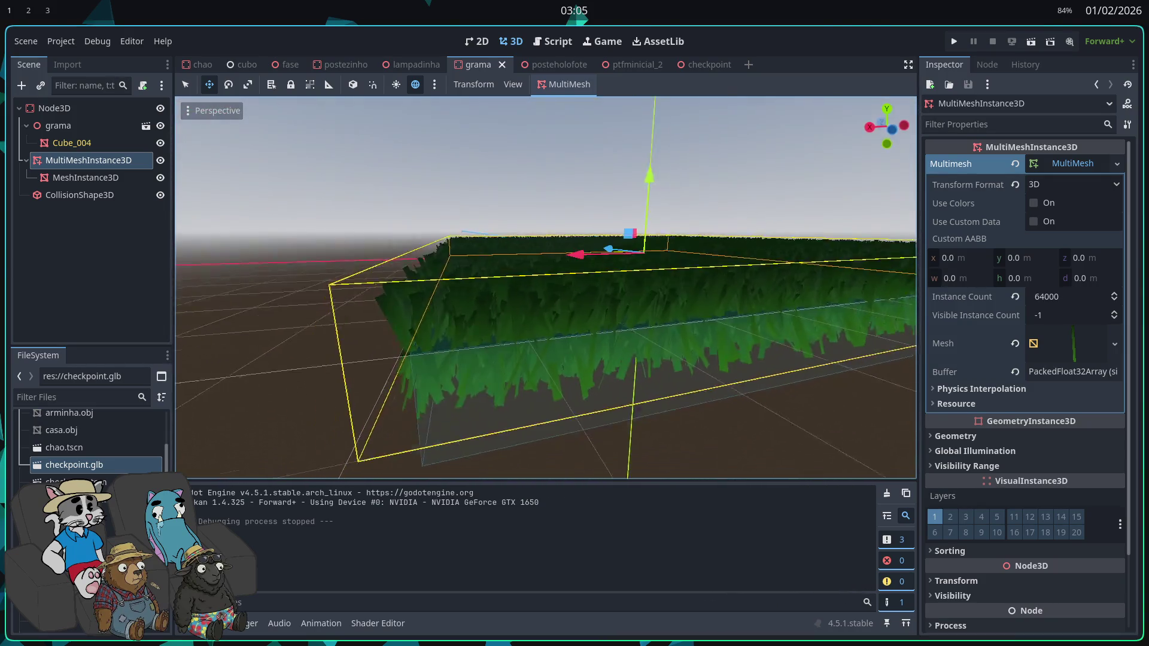
{"action": "scroll", "coordinate": [545, 287], "scroll_direction": "down", "scroll_amount": 3}
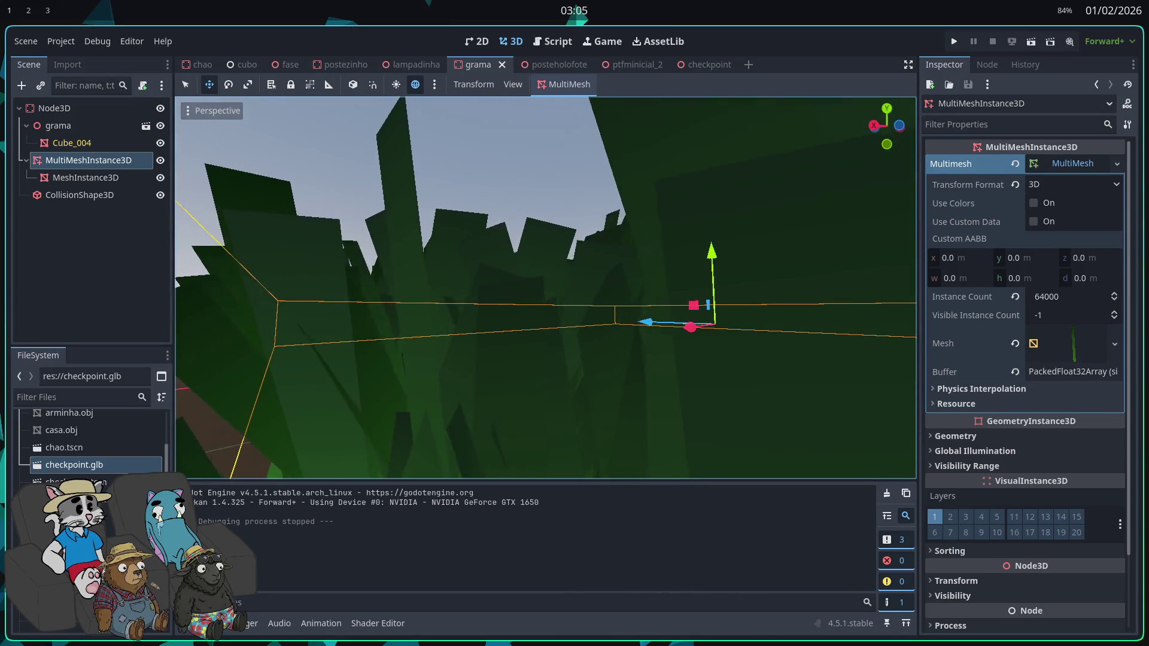
{"action": "scroll", "coordinate": [546, 287], "scroll_direction": "down", "scroll_amount": 3}
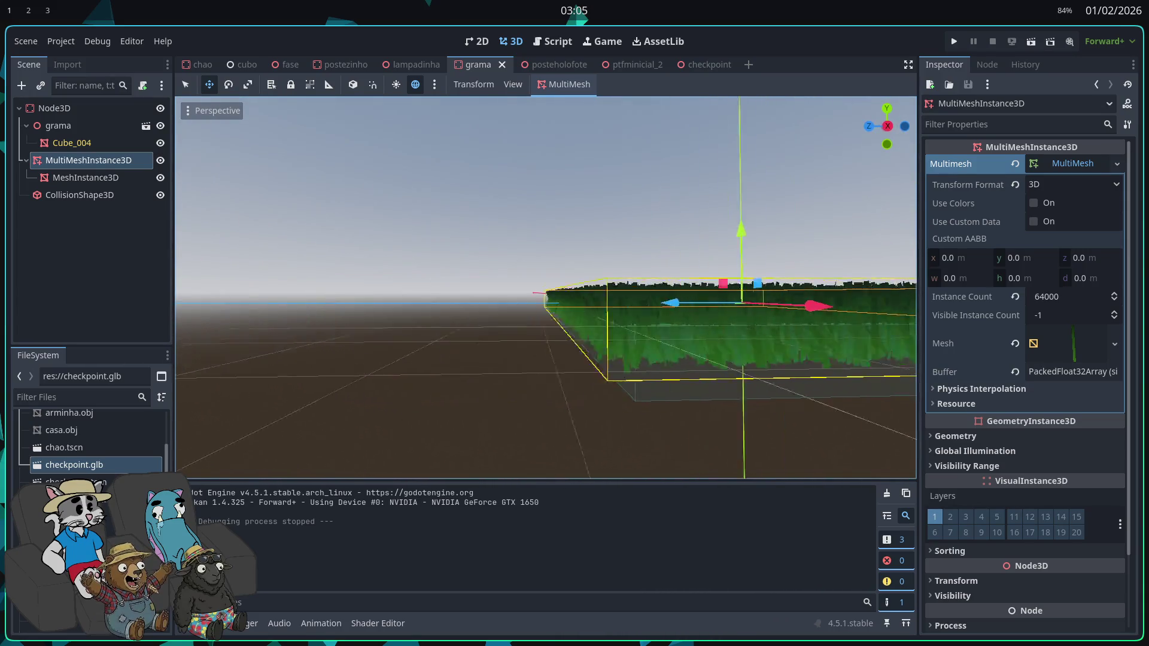
{"action": "scroll", "coordinate": [546, 287], "scroll_direction": "down", "scroll_amount": 3}
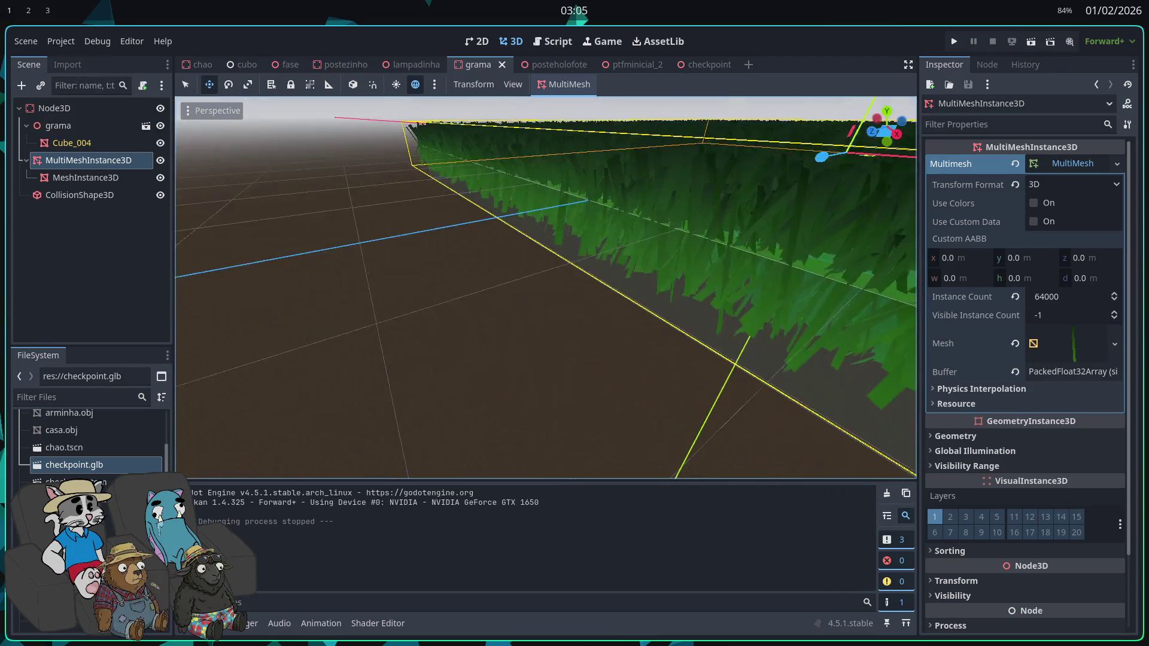
{"action": "scroll", "coordinate": [546, 287], "scroll_direction": "down", "scroll_amount": 3}
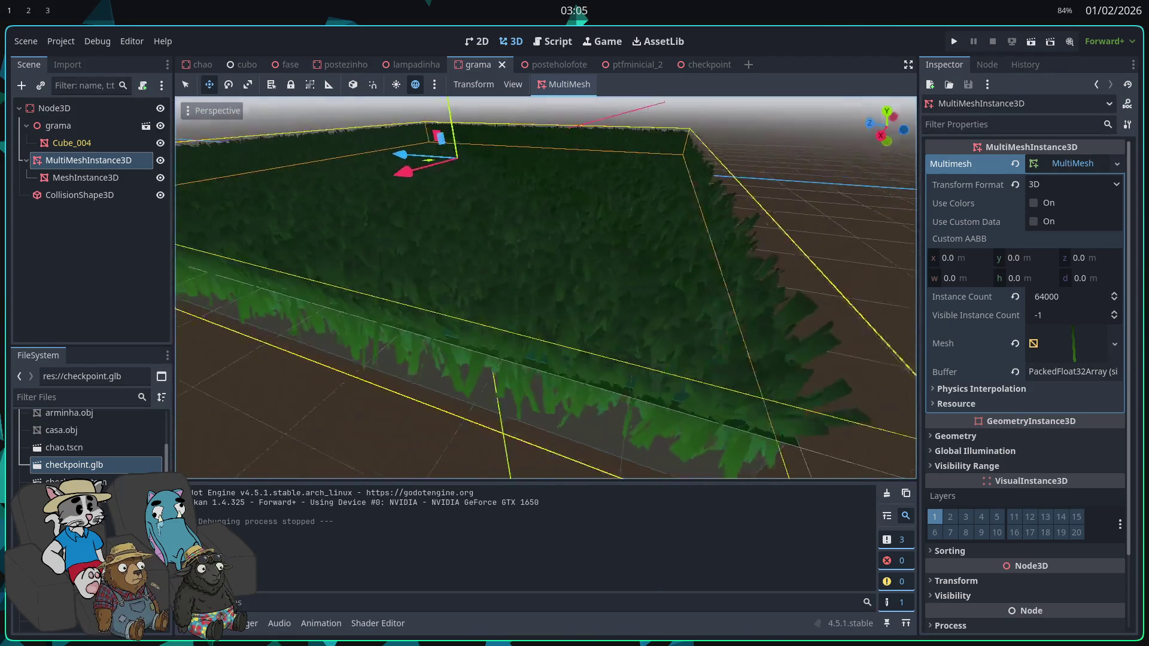
{"action": "scroll", "coordinate": [546, 287], "scroll_direction": "down", "scroll_amount": 3}
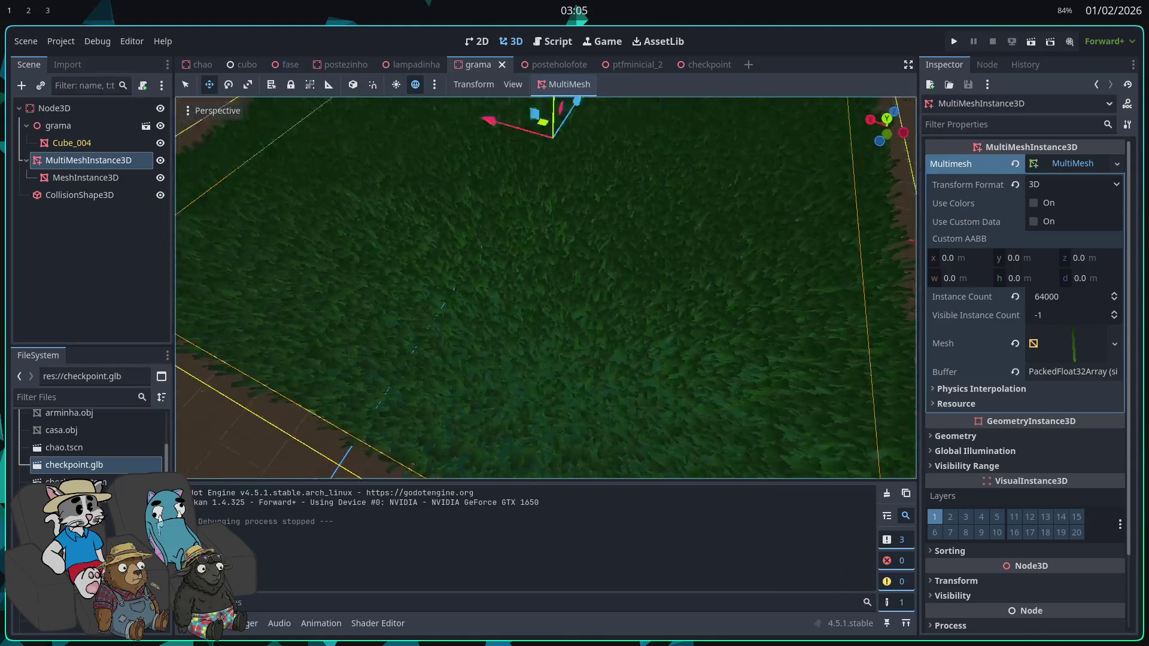
{"action": "scroll", "coordinate": [546, 287], "scroll_direction": "down", "scroll_amount": 3}
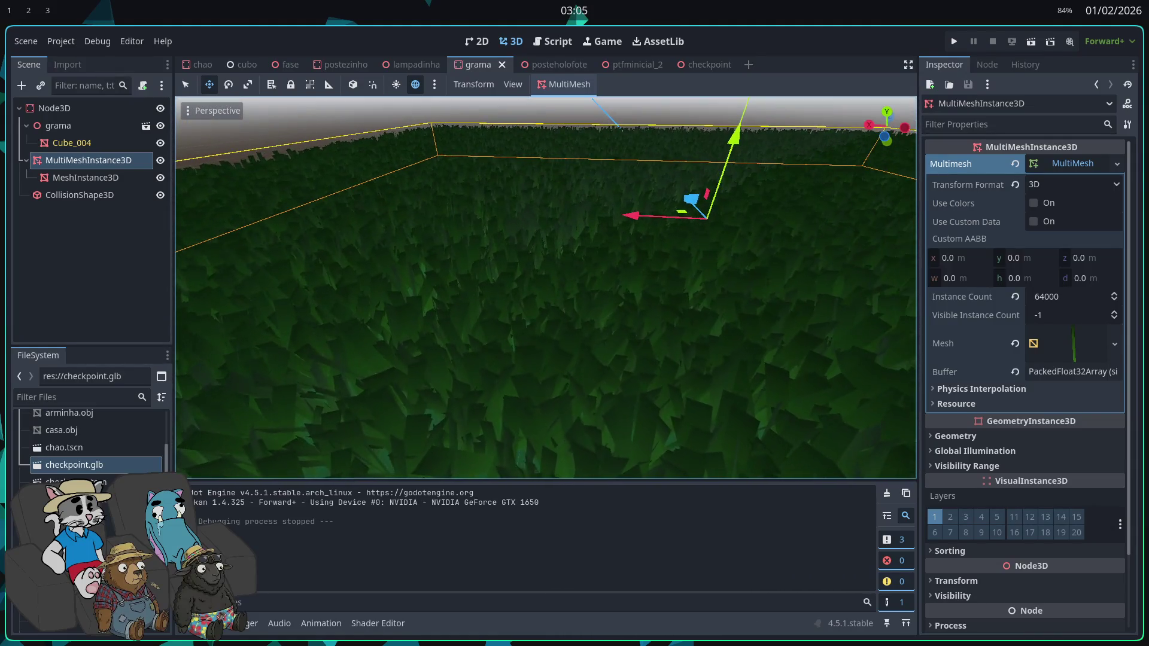
{"action": "scroll", "coordinate": [546, 287], "scroll_direction": "up", "scroll_amount": 3}
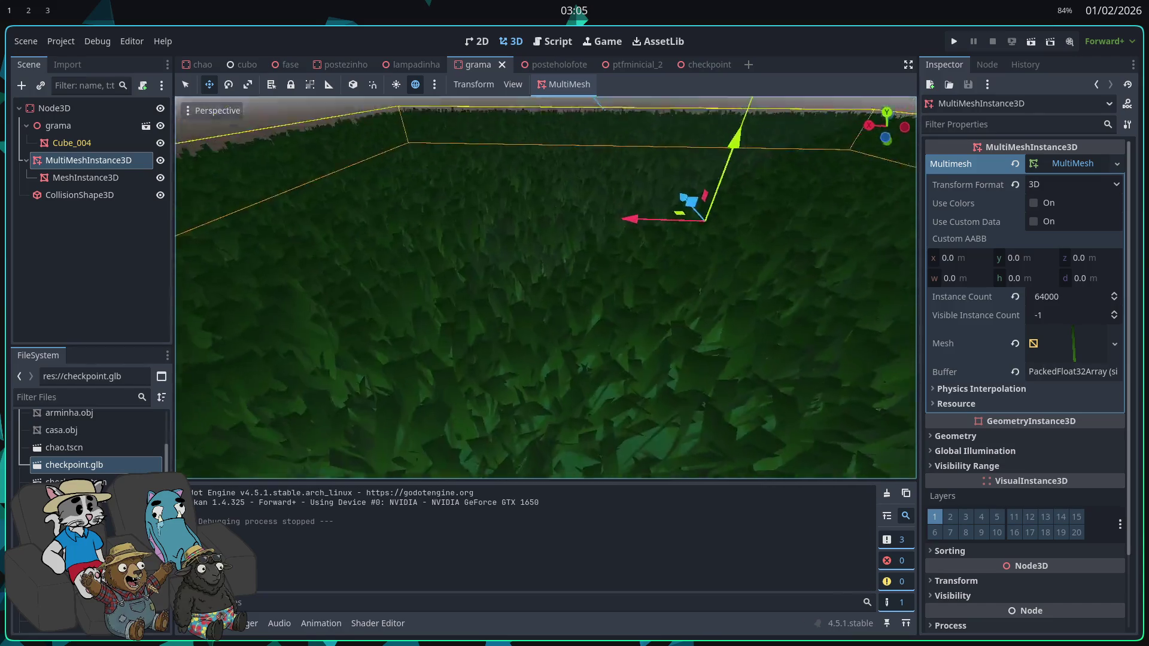
{"action": "scroll", "coordinate": [545, 287], "scroll_direction": "down", "scroll_amount": 3}
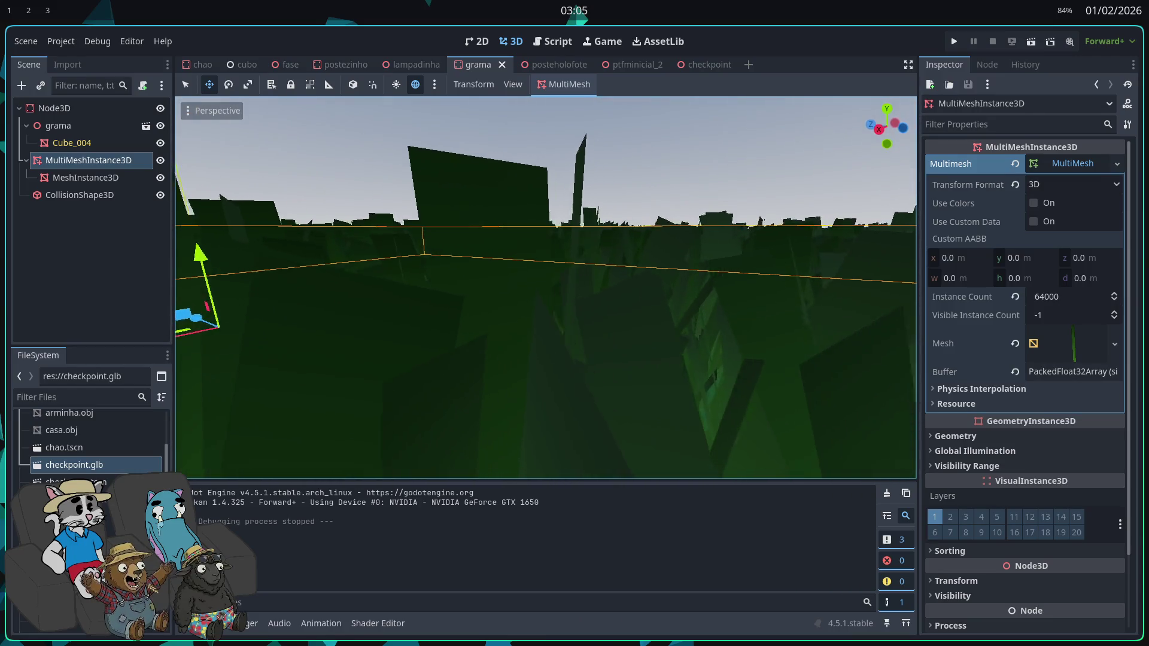
{"action": "scroll", "coordinate": [887, 466], "scroll_direction": "down", "scroll_amount": 3}
{"action": "scroll", "coordinate": [887, 467], "scroll_direction": "up", "scroll_amount": 2}
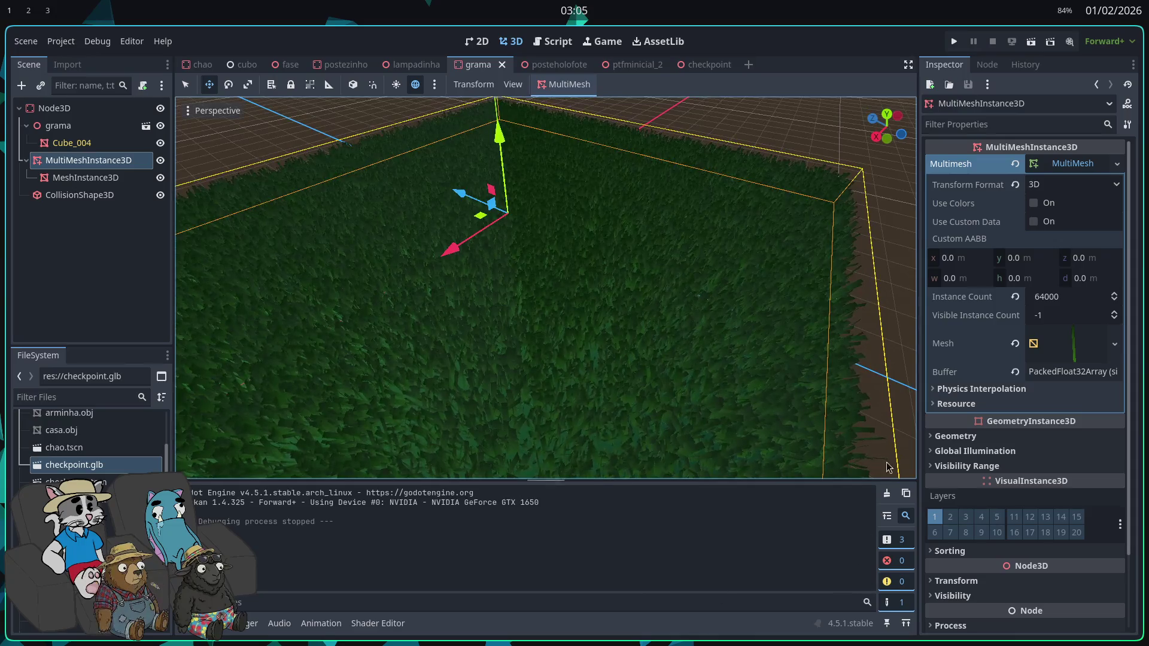
{"action": "scroll", "coordinate": [1048, 321], "scroll_direction": "down", "scroll_amount": 3}
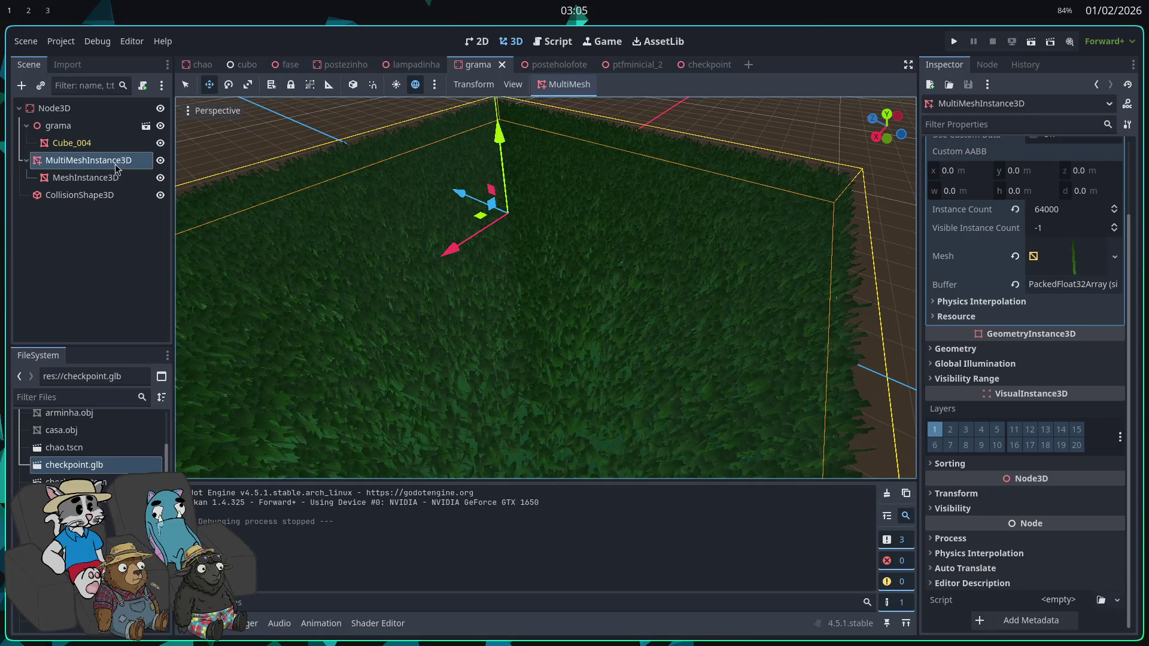
Step: Open grass.gdshader from the blade mesh's material, review its wind_strength code, then run the game
{"action": "left_click", "coordinate": [1080, 278]}
{"action": "scroll", "coordinate": [1070, 429], "scroll_direction": "down", "scroll_amount": 5}
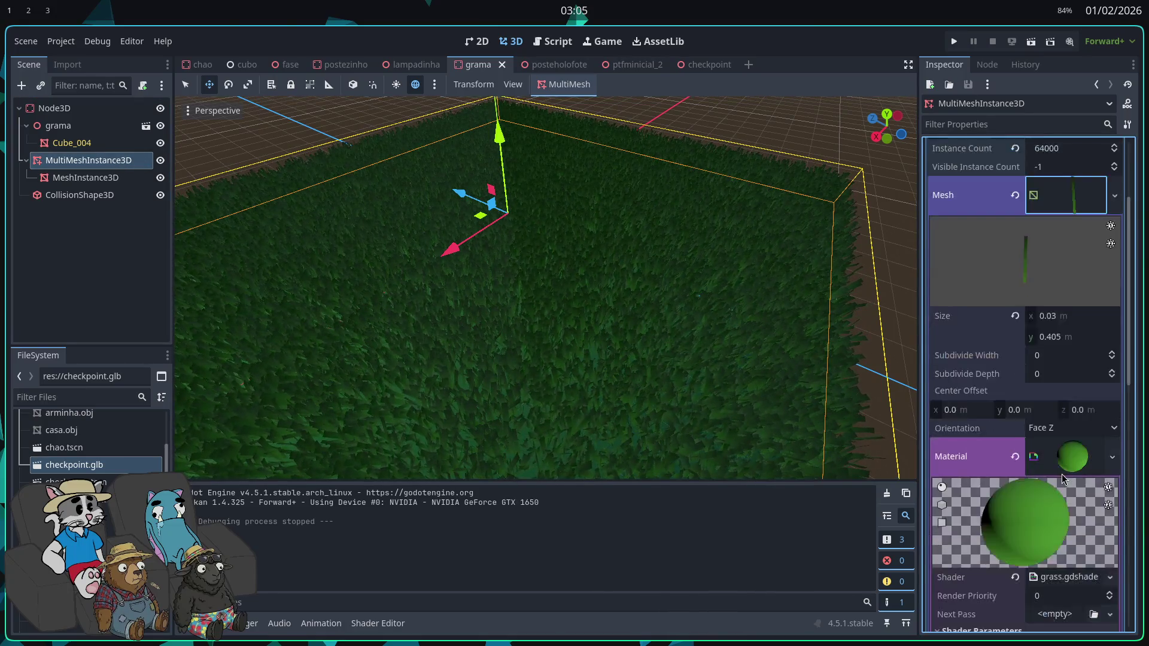
{"action": "left_click", "coordinate": [1067, 455]}
{"action": "scroll", "coordinate": [559, 525], "scroll_direction": "up", "scroll_amount": 9}
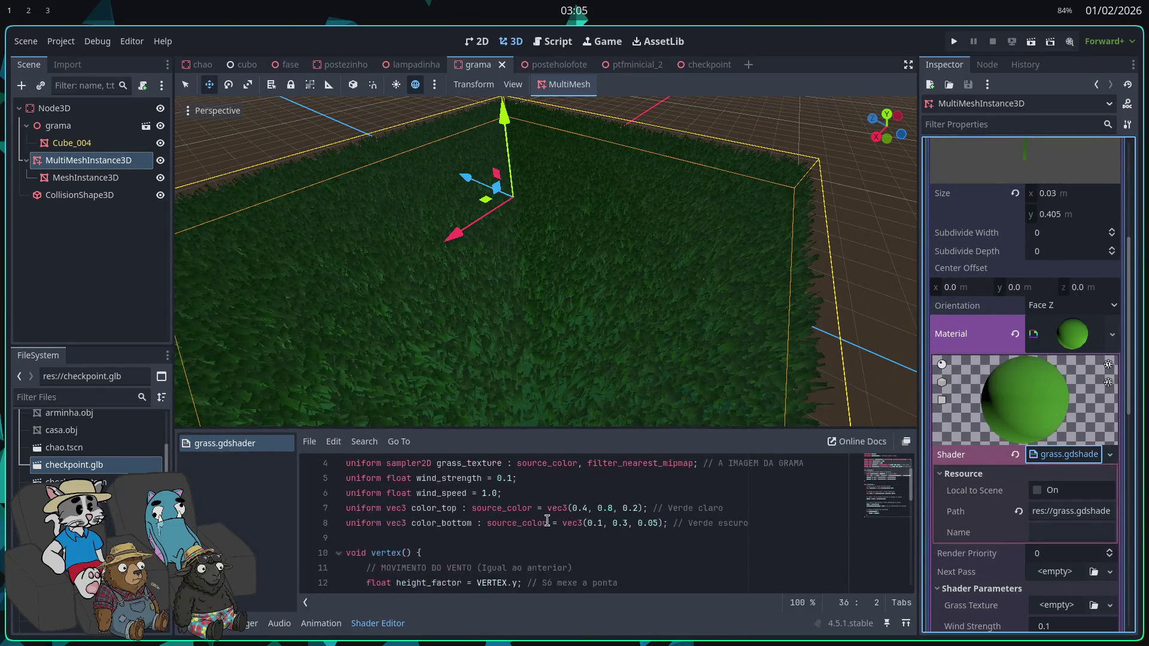
{"action": "left_click", "coordinate": [457, 529]}
{"action": "scroll", "coordinate": [459, 528], "scroll_direction": "down", "scroll_amount": 9}
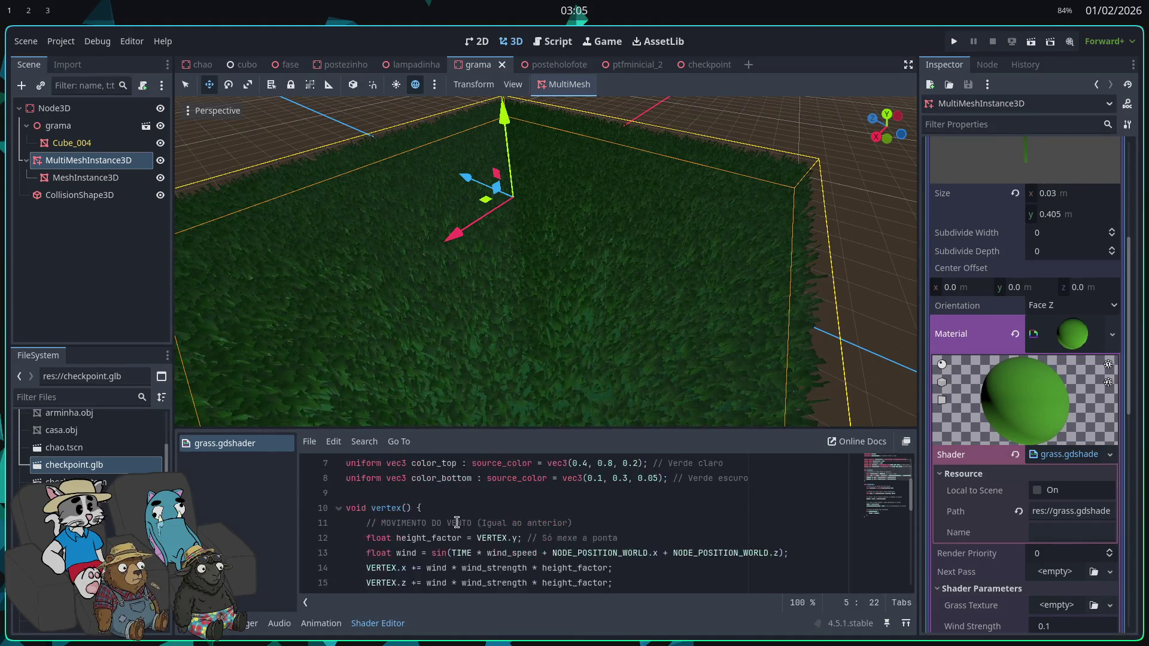
{"action": "scroll", "coordinate": [461, 528], "scroll_direction": "up", "scroll_amount": 9}
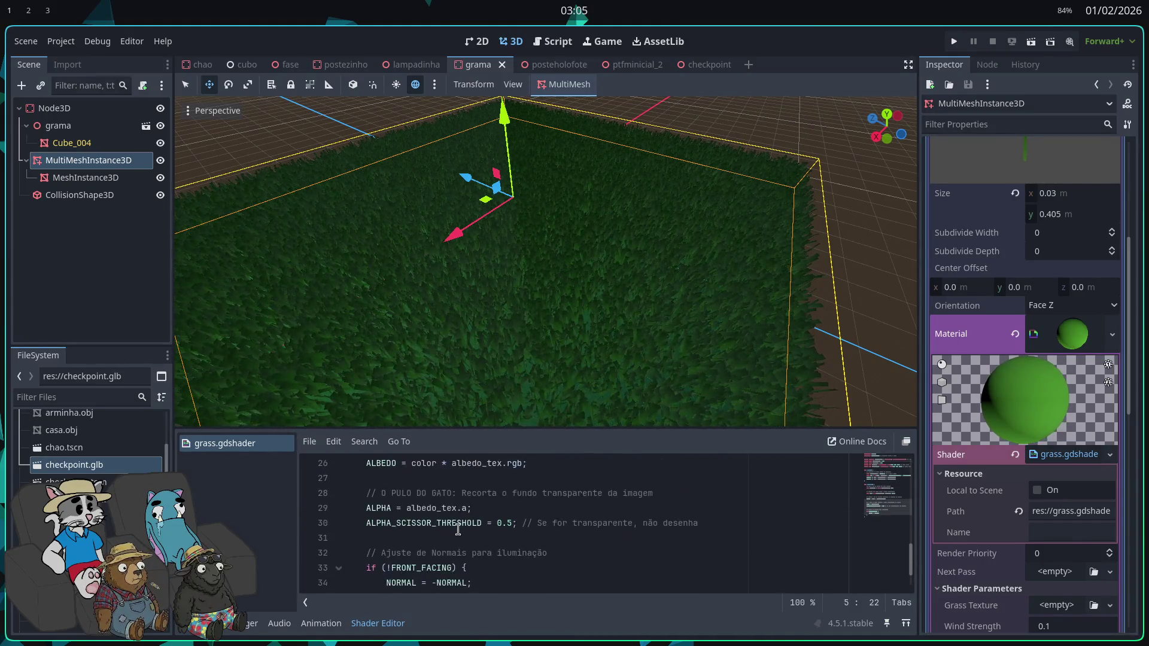
{"action": "scroll", "coordinate": [446, 525], "scroll_direction": "down", "scroll_amount": 2}
{"action": "scroll", "coordinate": [445, 524], "scroll_direction": "down", "scroll_amount": 7}
{"action": "scroll", "coordinate": [446, 525], "scroll_direction": "up", "scroll_amount": 10}
{"action": "left_click", "coordinate": [1055, 454]}
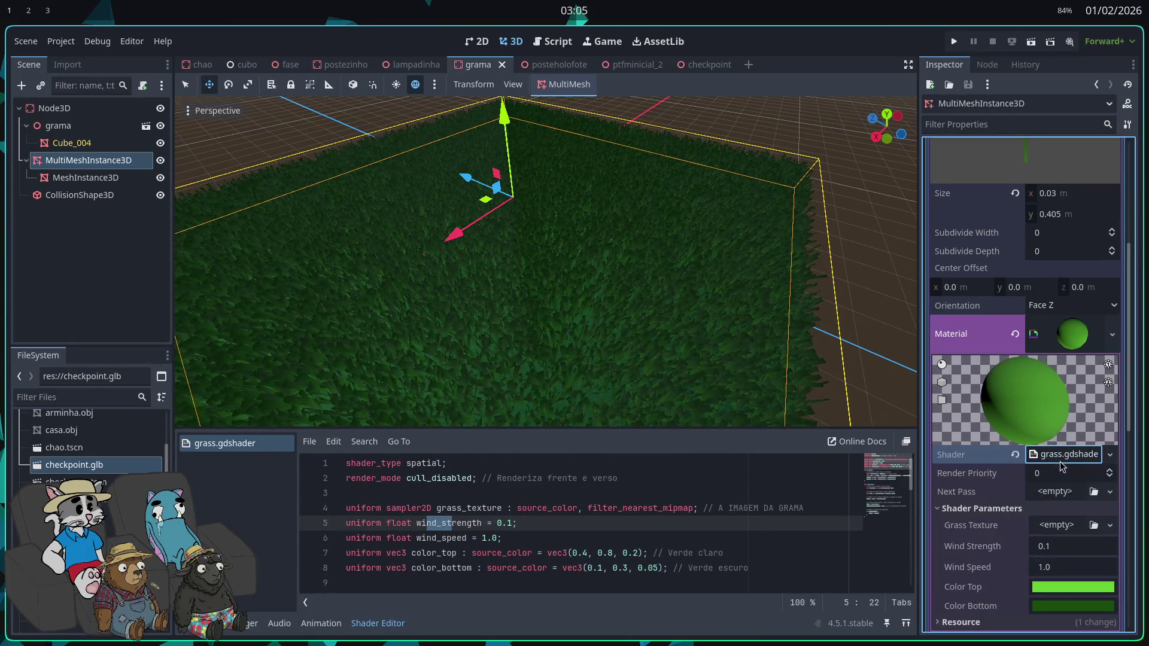
{"action": "left_click", "coordinate": [953, 41]}
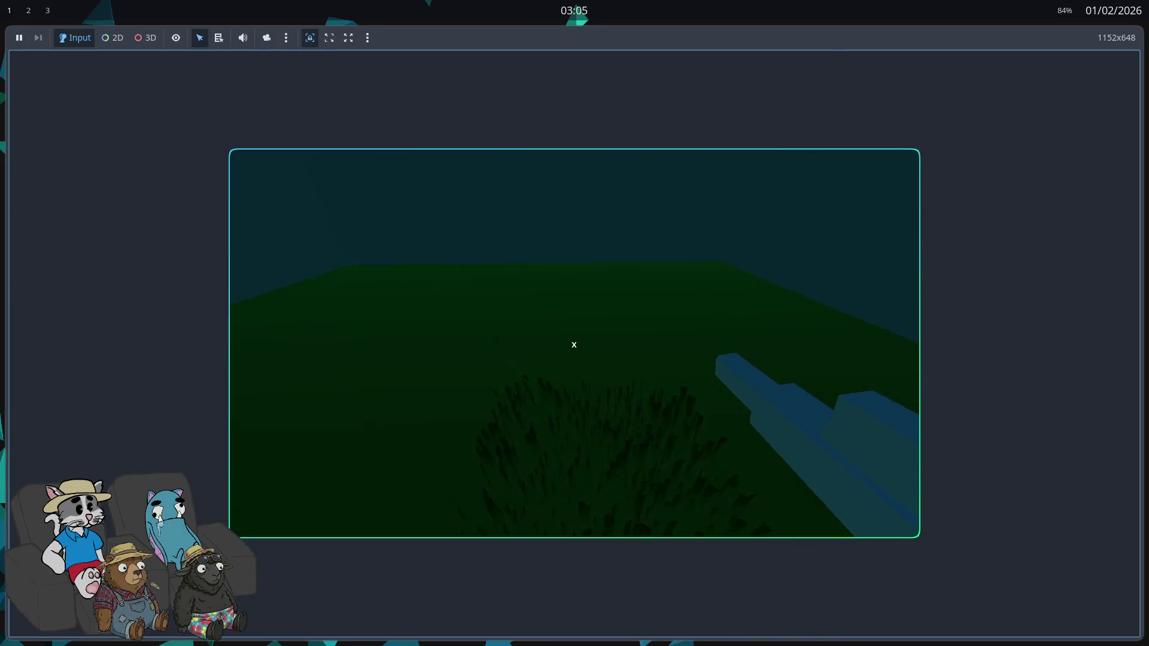
Step: Stop the test run, save the scene, run the game again to look around, then stop it
{"action": "key", "text": "F8"}
{"action": "key", "text": "ctrl+s"}
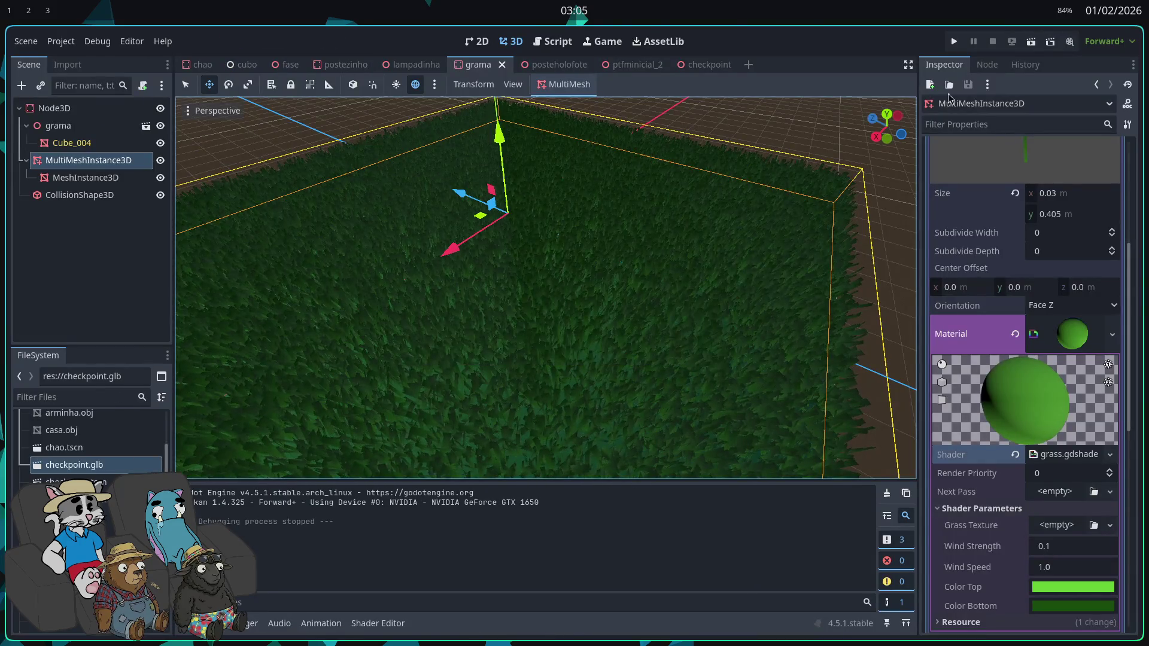
{"action": "left_click", "coordinate": [954, 42]}
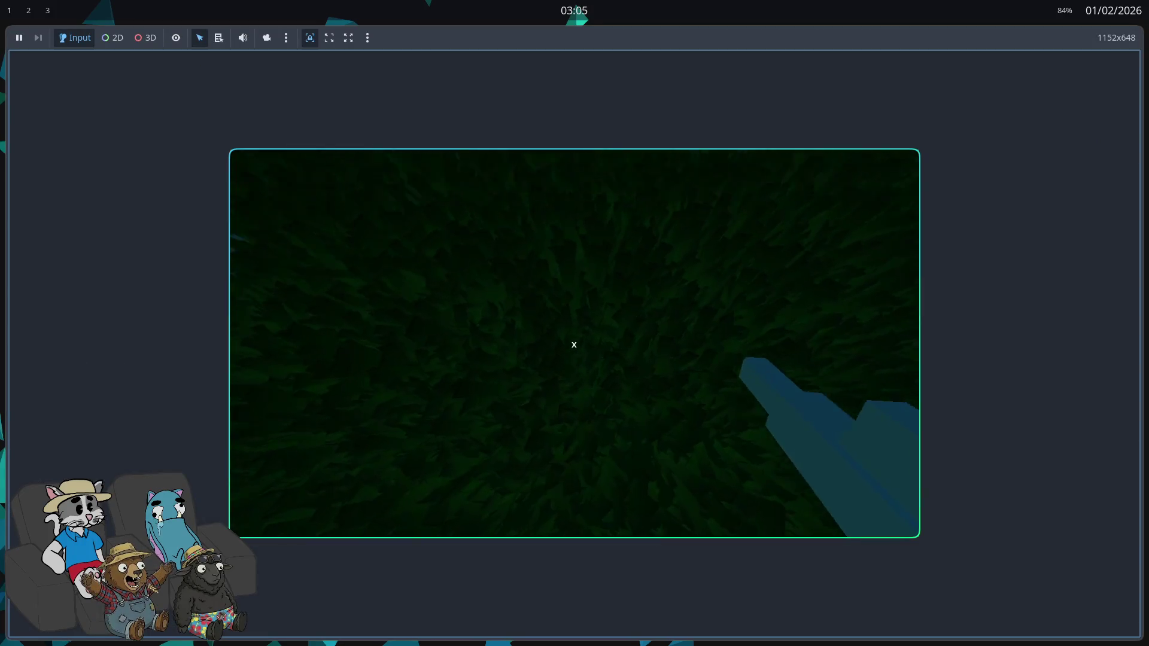
{"action": "mouse_move", "coordinate": [574, 345]}
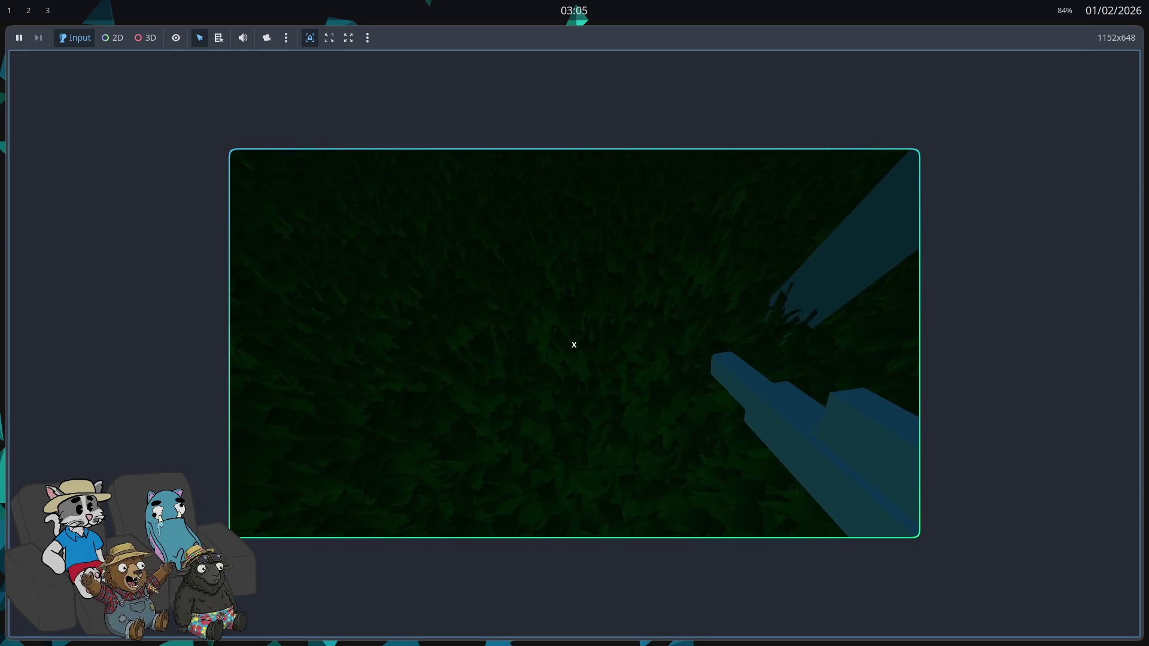
{"action": "key", "text": "F8"}
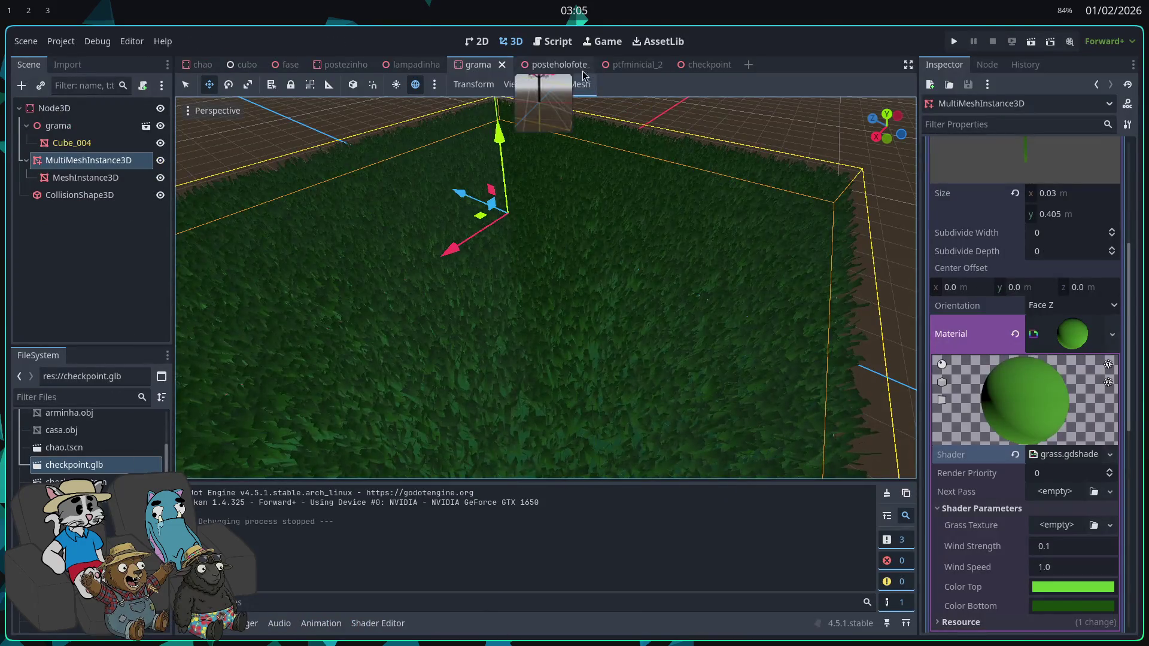
Step: Repopulate the surface with 12000 grass blades and test them in a quick game run
{"action": "left_click", "coordinate": [570, 105]}
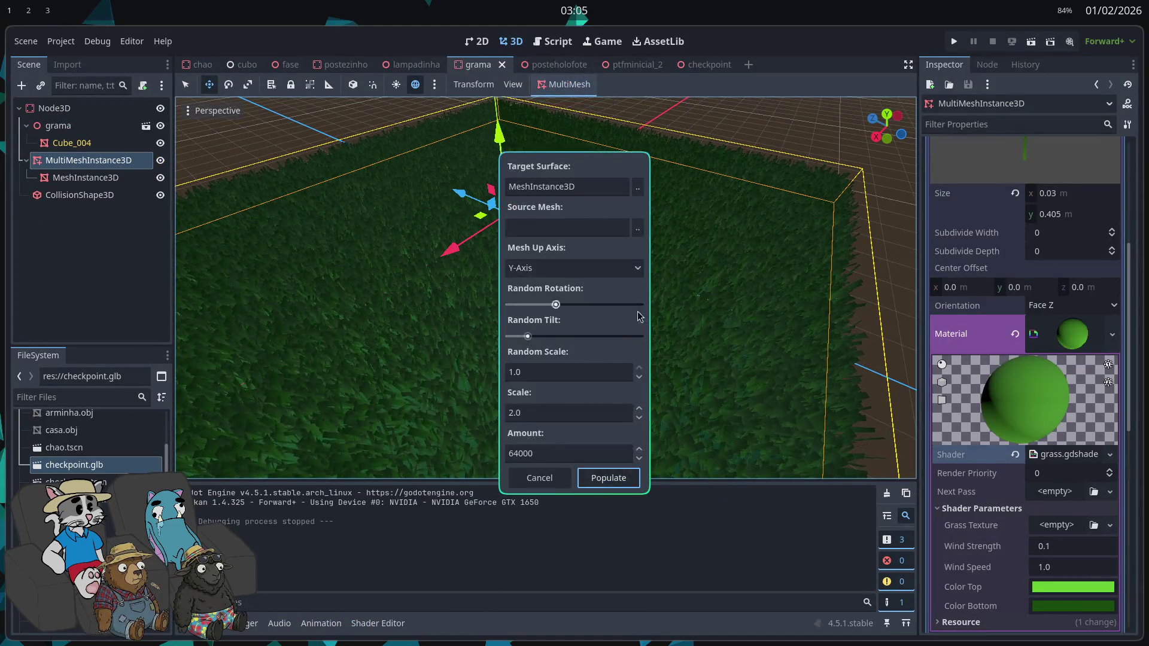
{"action": "left_click_drag", "start_coordinate": [529, 453], "coordinate": [502, 456]}
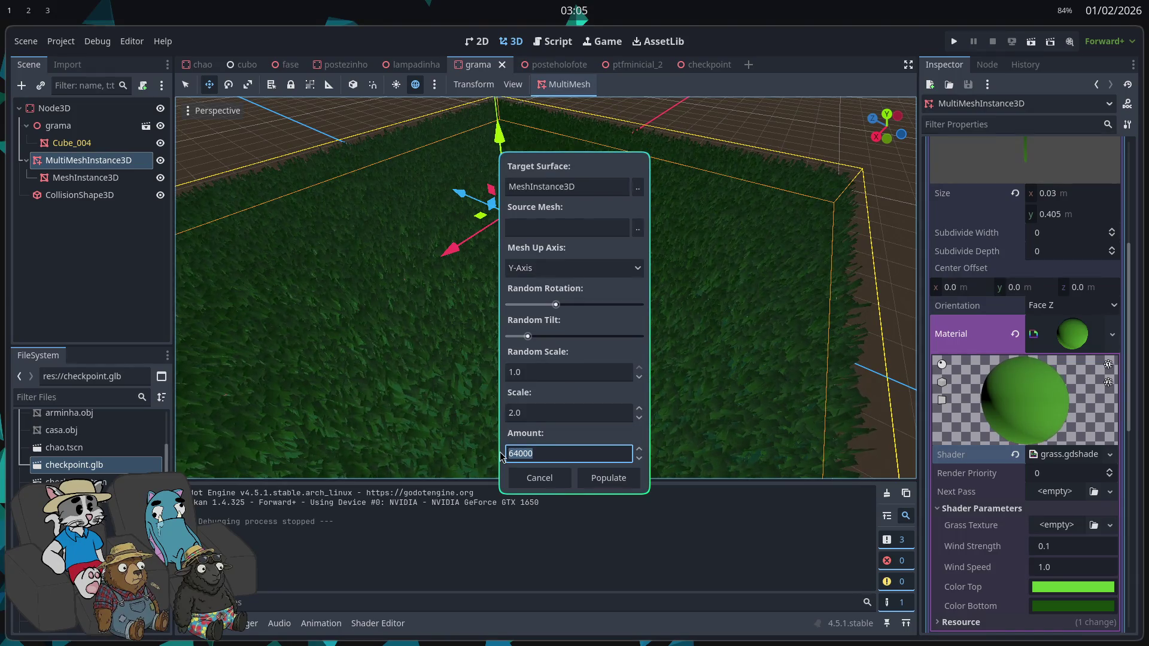
{"action": "left_click", "coordinate": [607, 477]}
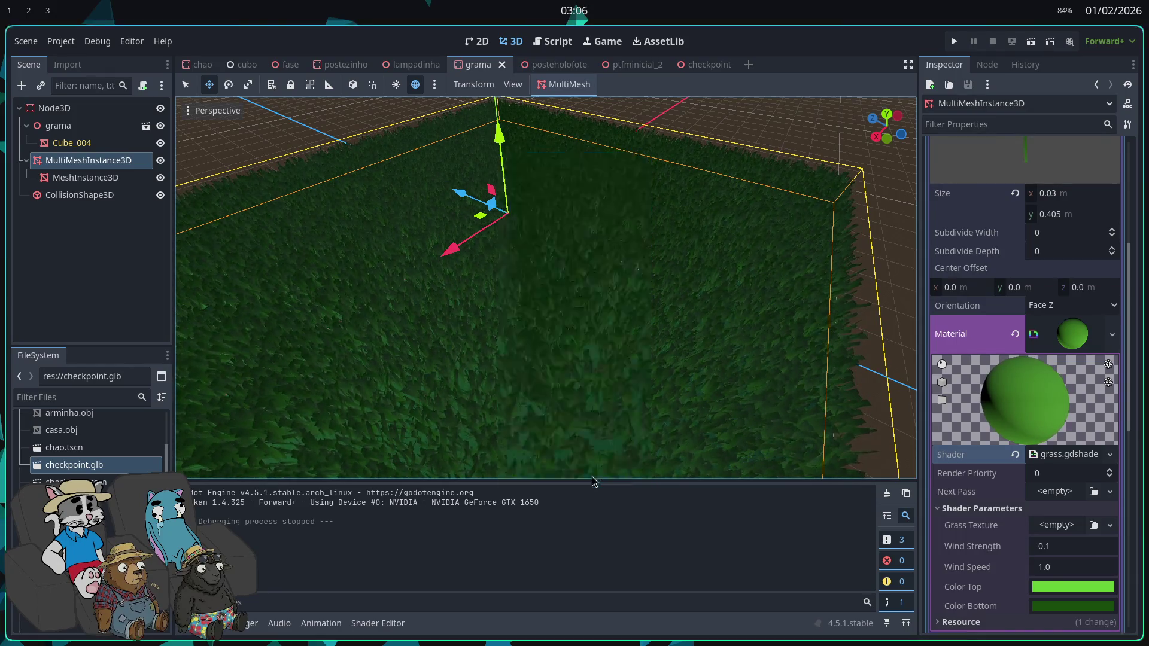
{"action": "scroll", "coordinate": [695, 284], "scroll_direction": "up", "scroll_amount": 3}
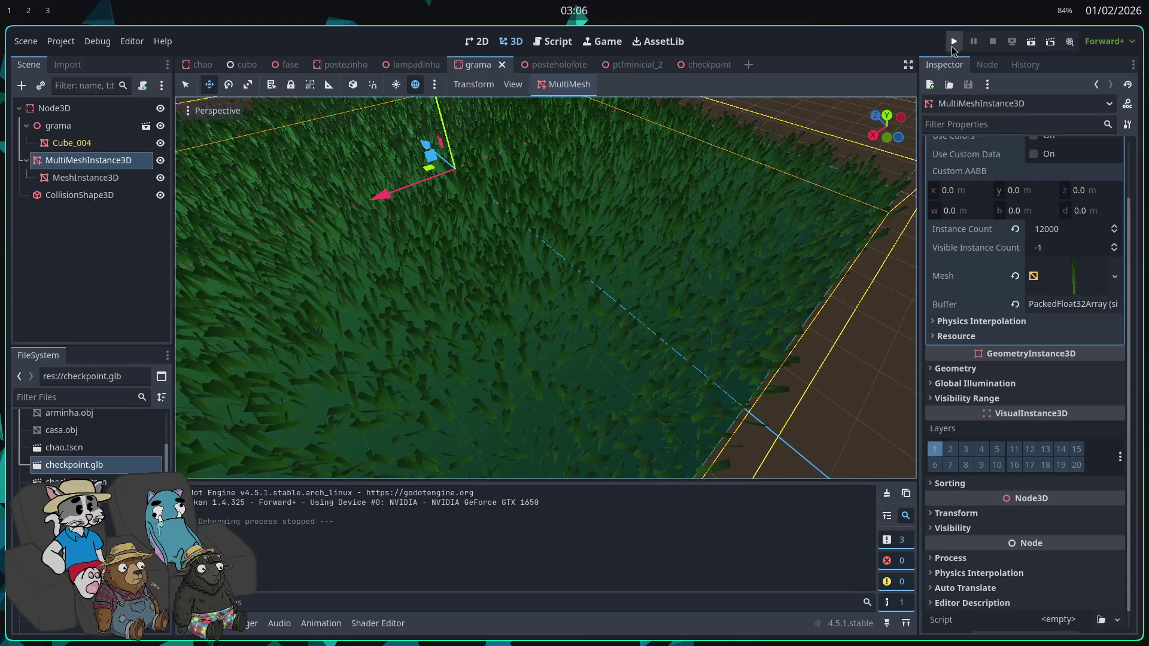
{"action": "left_click", "coordinate": [953, 44]}
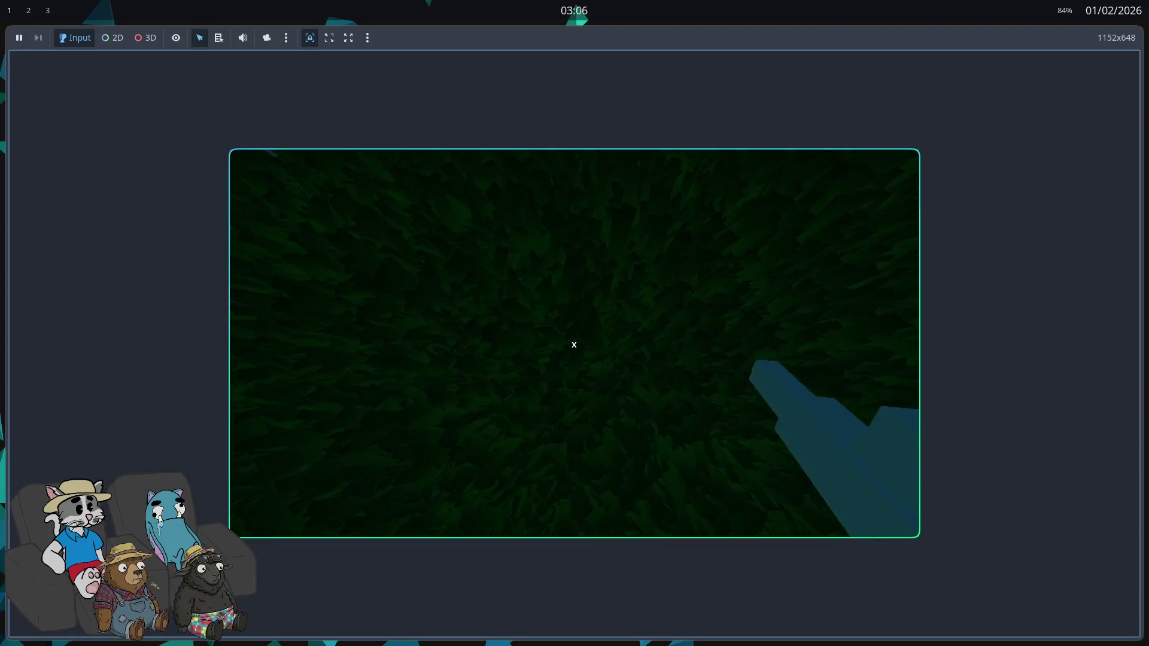
{"action": "key", "text": "F8"}
Step: Rescatter the grass with full random rotation and test-run the game
{"action": "left_click", "coordinate": [572, 86]}
{"action": "left_click", "coordinate": [574, 103]}
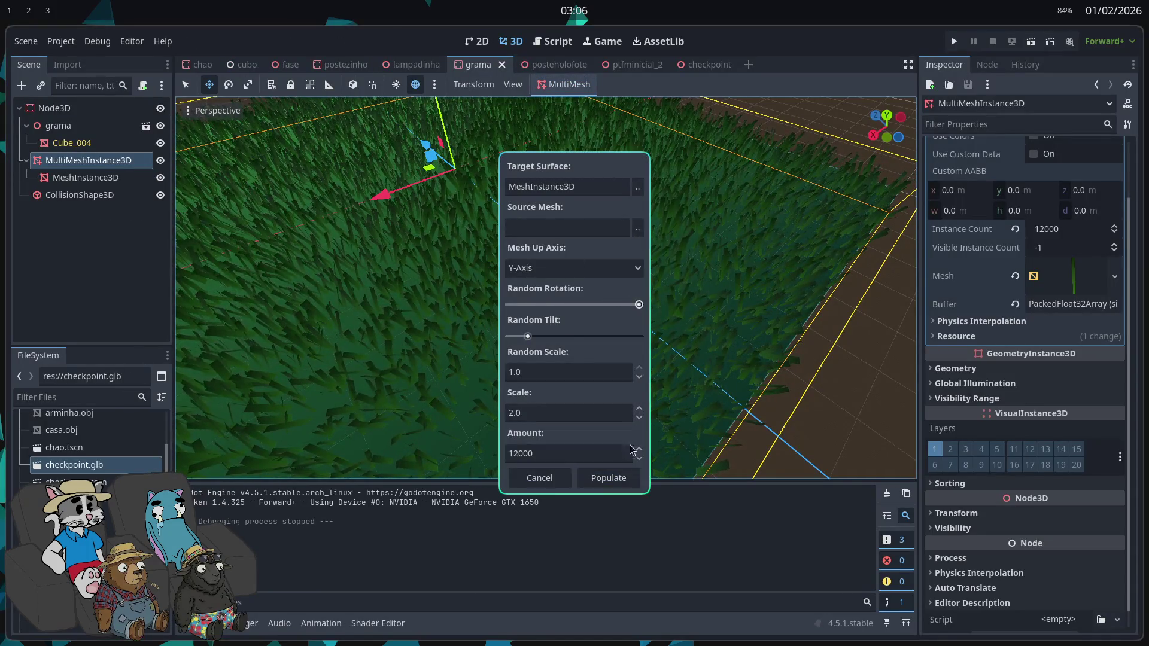
{"action": "left_click", "coordinate": [622, 481]}
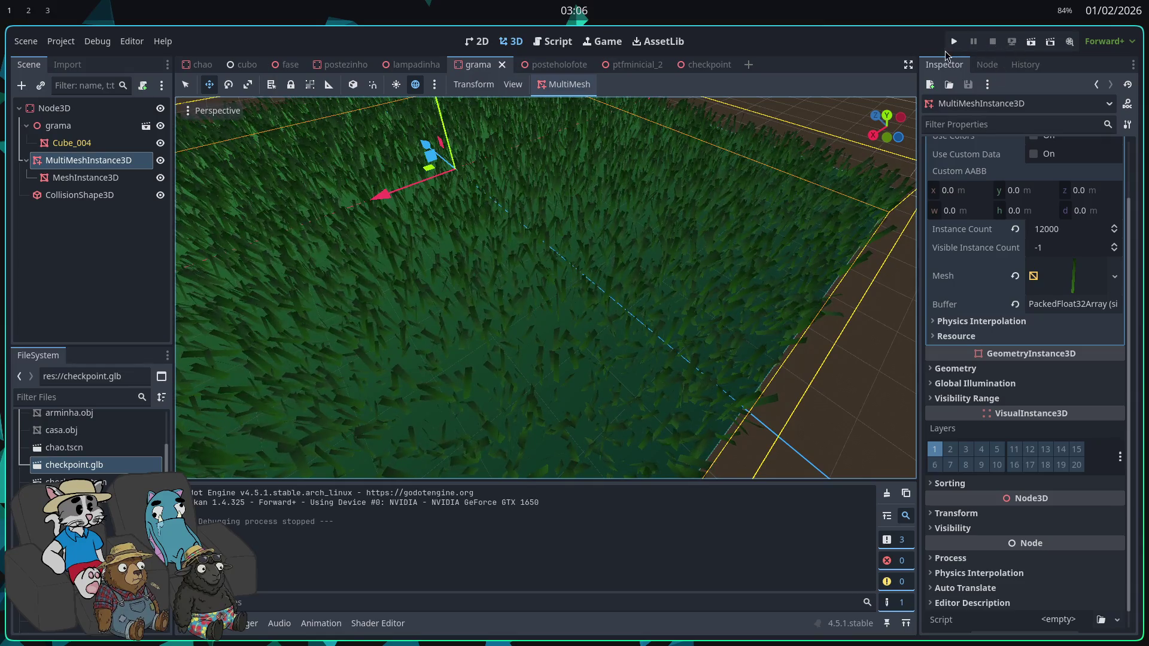
{"action": "left_click", "coordinate": [954, 41]}
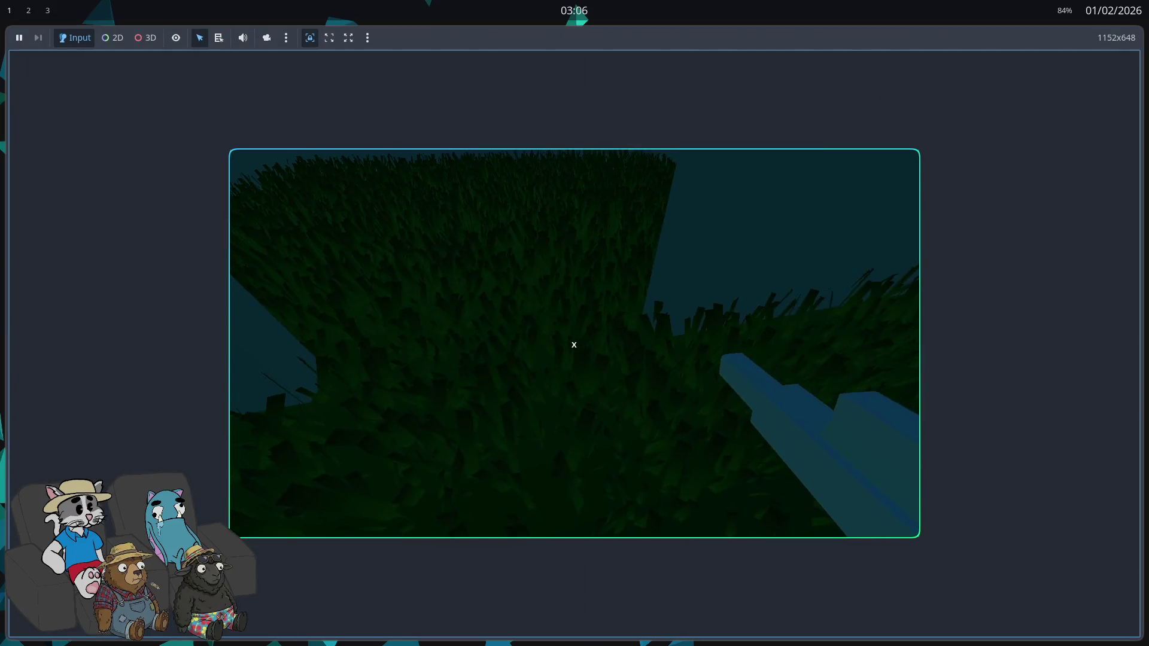
{"action": "mouse_move", "coordinate": [574, 344]}
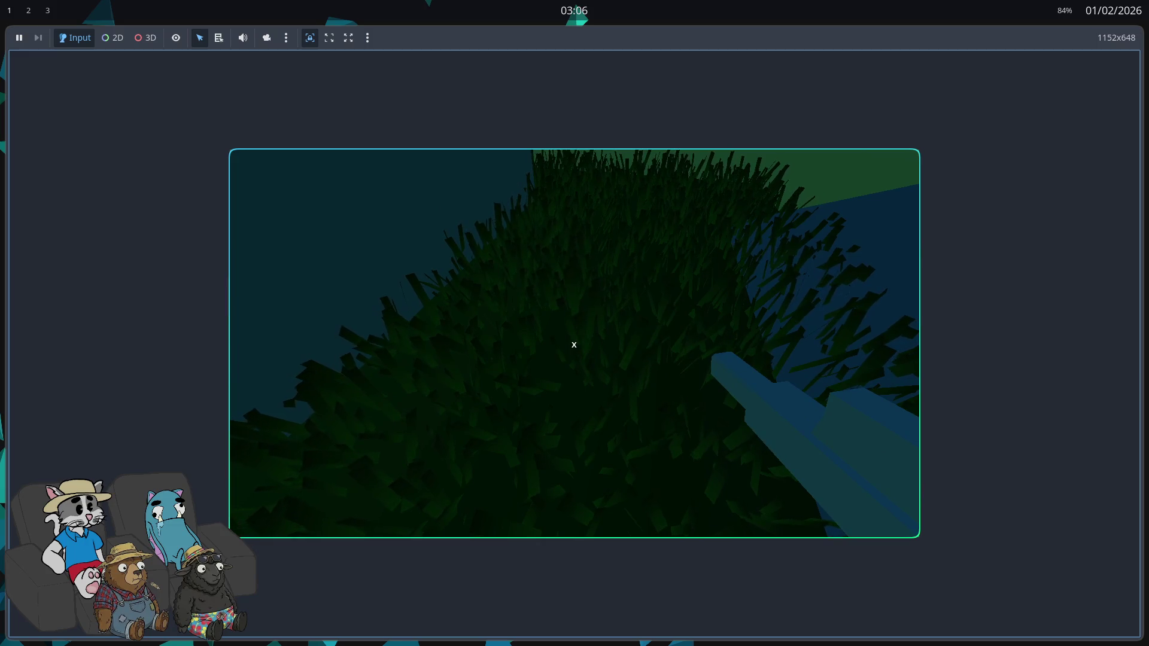
{"action": "key", "text": "Escape"}
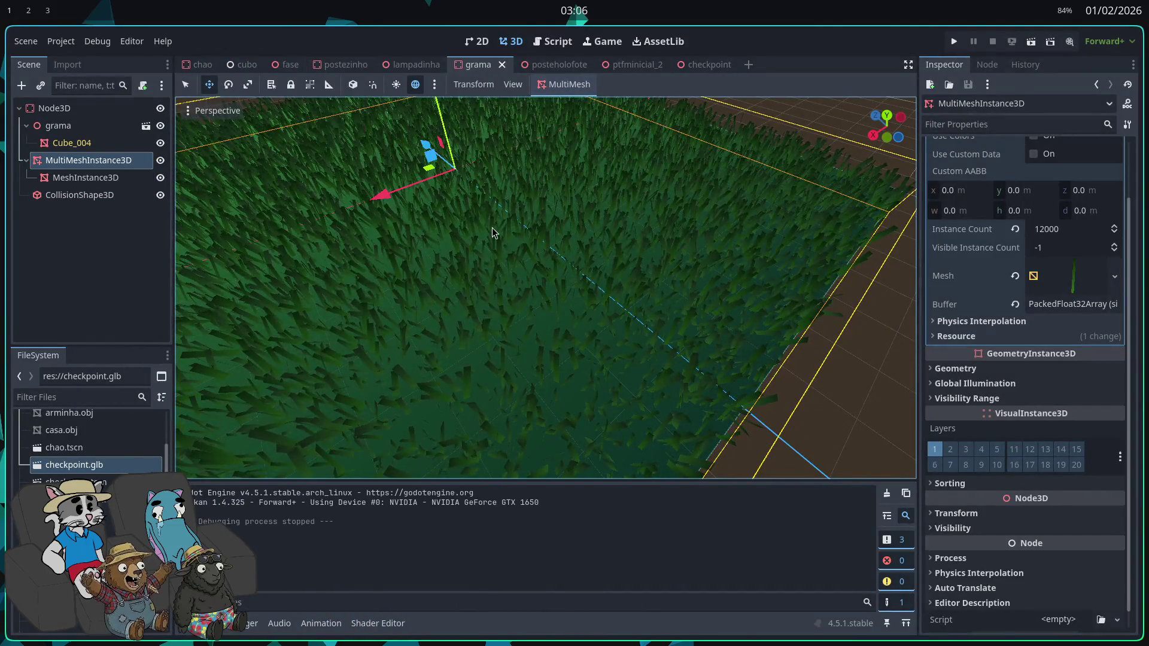
{"action": "left_click", "coordinate": [569, 103]}
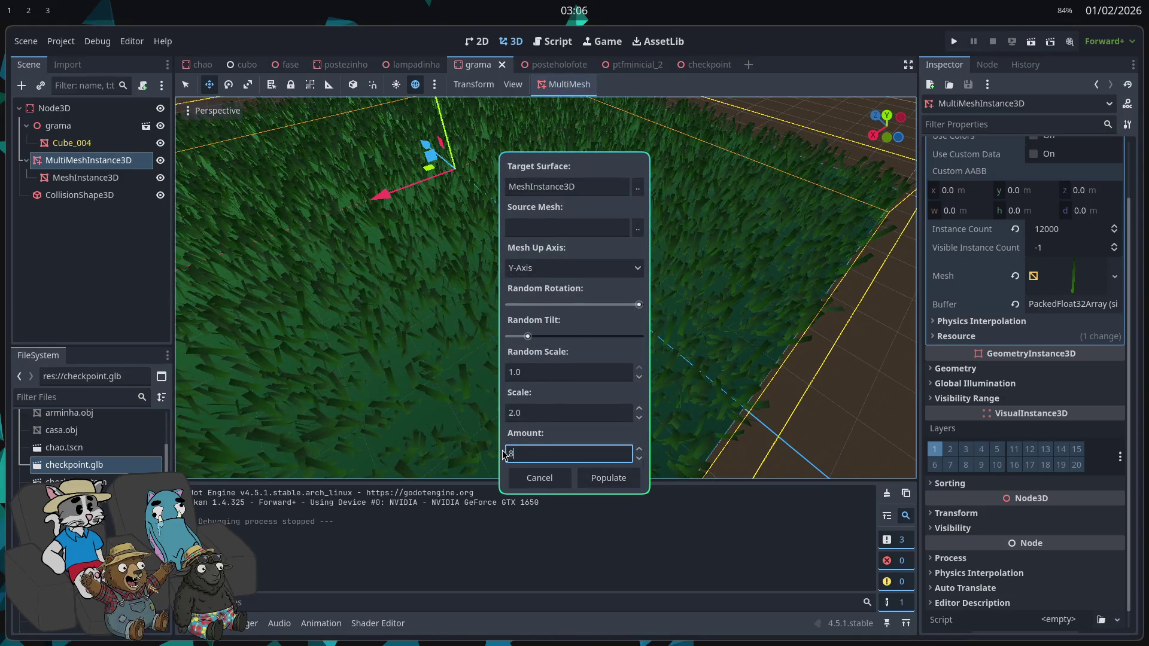
Step: Repopulate the grass with 8000 blades and switch to the fase level scene
{"action": "left_click", "coordinate": [605, 477]}
{"action": "scroll", "coordinate": [602, 375], "scroll_direction": "up", "scroll_amount": 1}
{"action": "scroll", "coordinate": [581, 218], "scroll_direction": "down", "scroll_amount": 3}
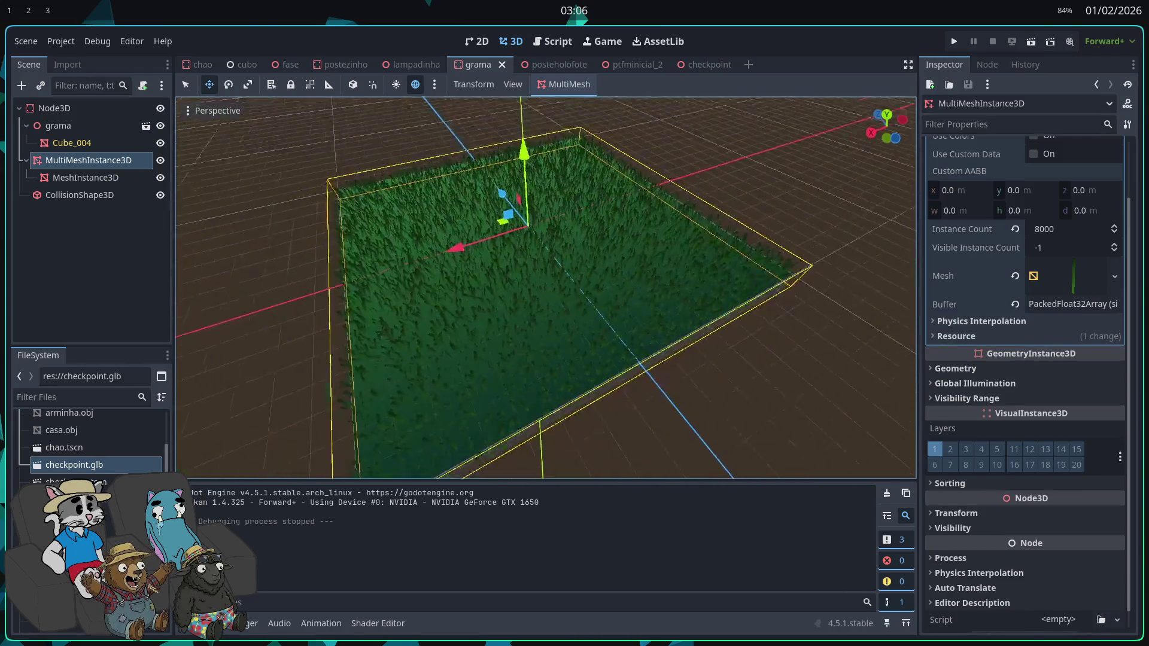
{"action": "scroll", "coordinate": [581, 218], "scroll_direction": "up", "scroll_amount": 1}
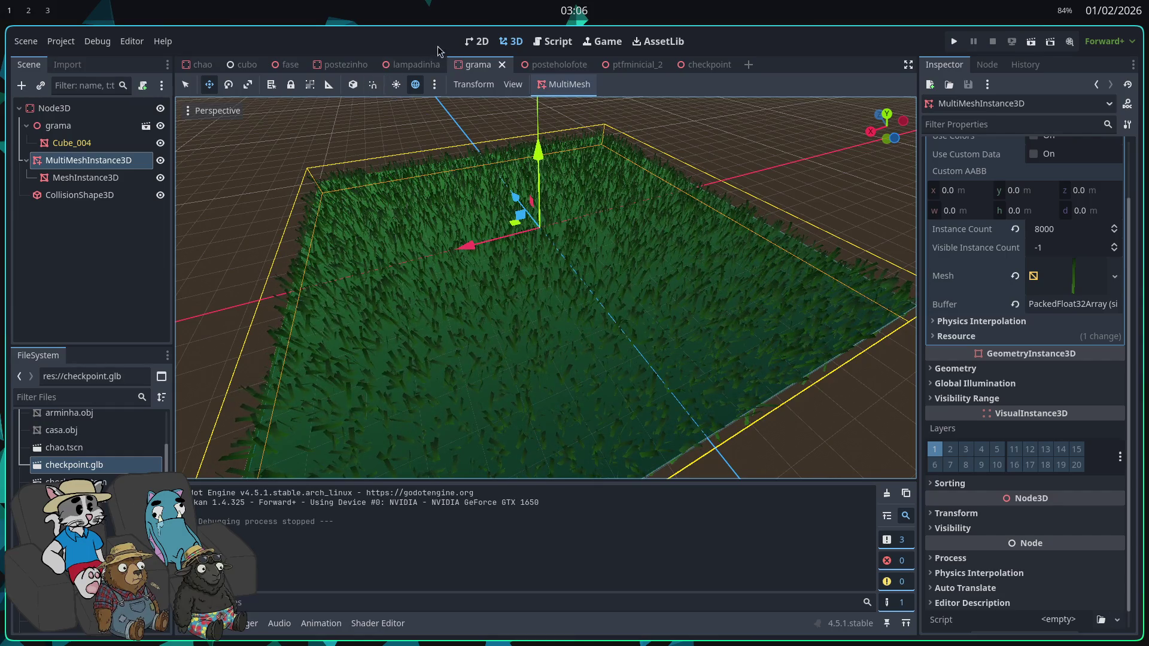
{"action": "left_click", "coordinate": [290, 64]}
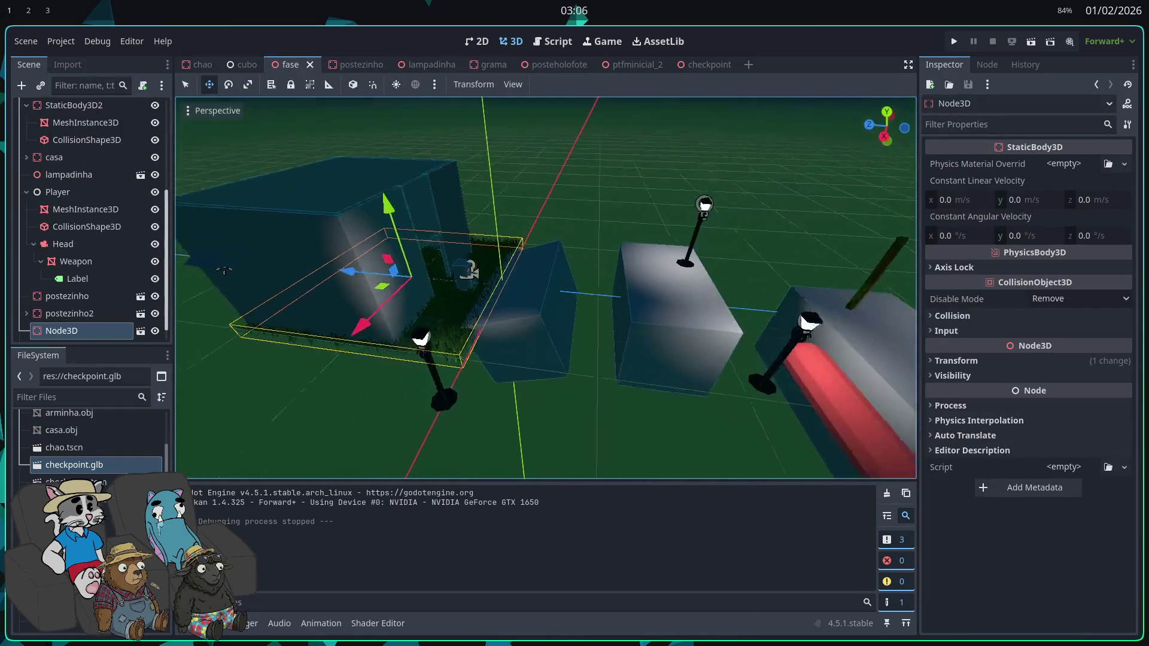
Step: Move the postezinho lamp post toward the house, then test-run the fase level and stop
{"action": "left_click", "coordinate": [701, 304]}
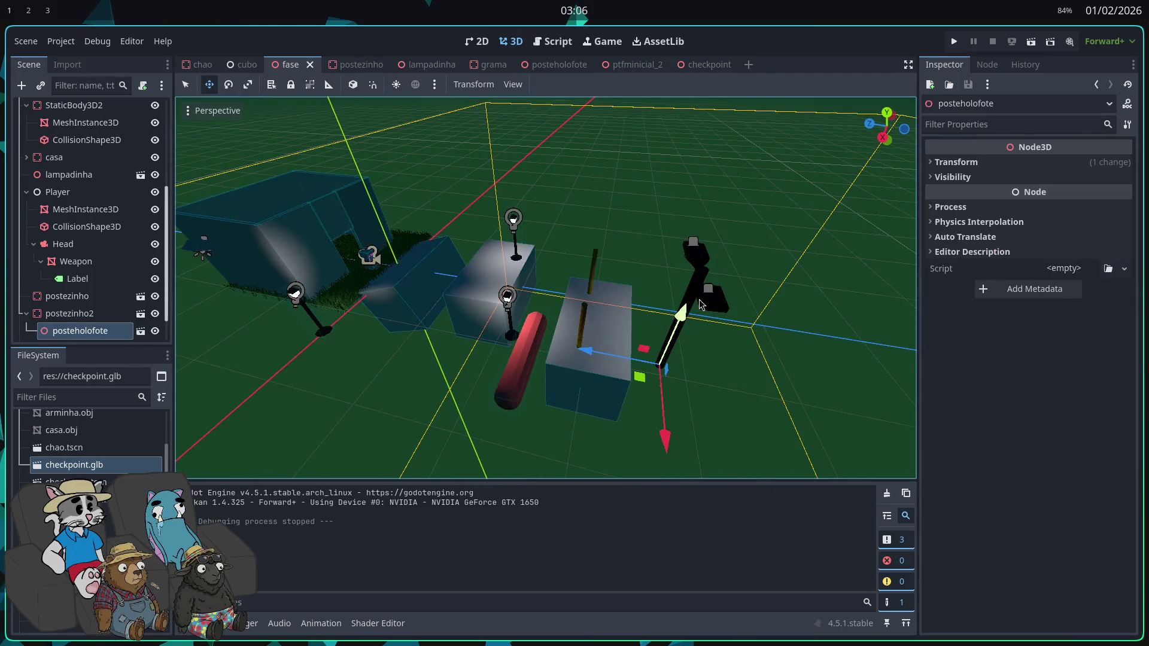
{"action": "scroll", "coordinate": [346, 296], "scroll_direction": "up", "scroll_amount": 3}
{"action": "left_click", "coordinate": [500, 397]}
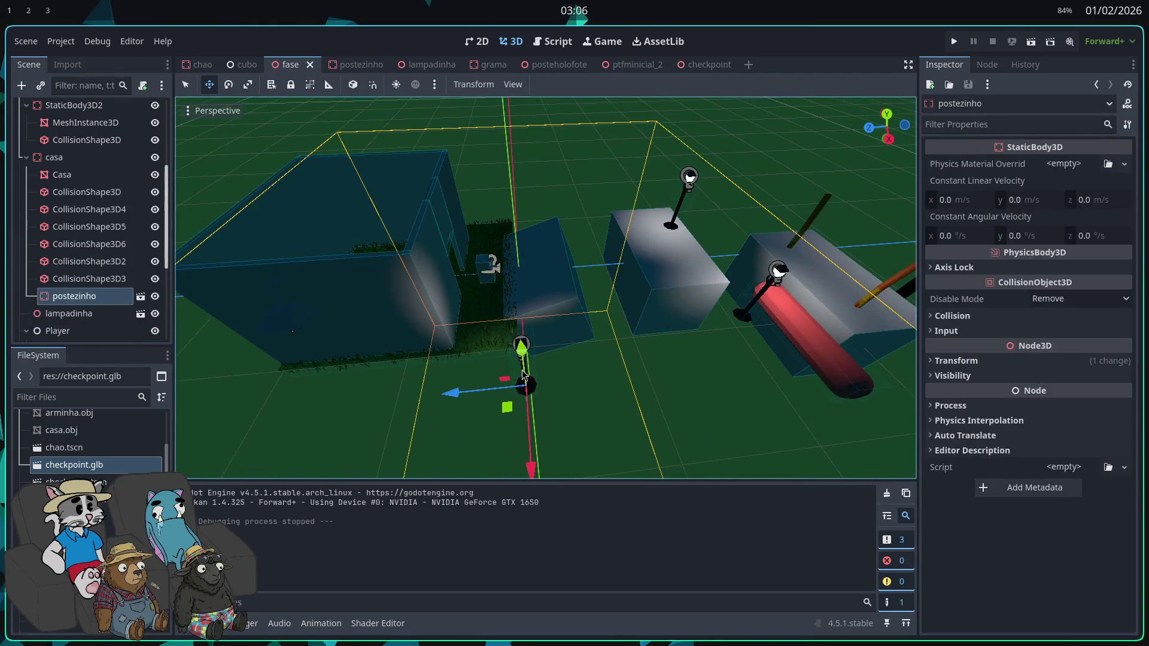
{"action": "mouse_move", "coordinate": [490, 421]}
{"action": "left_mouse_down"}
{"action": "mouse_move", "coordinate": [538, 406]}
{"action": "mouse_move", "coordinate": [517, 338]}
{"action": "mouse_move", "coordinate": [434, 303]}
{"action": "mouse_move", "coordinate": [234, 340]}
{"action": "left_mouse_up"}
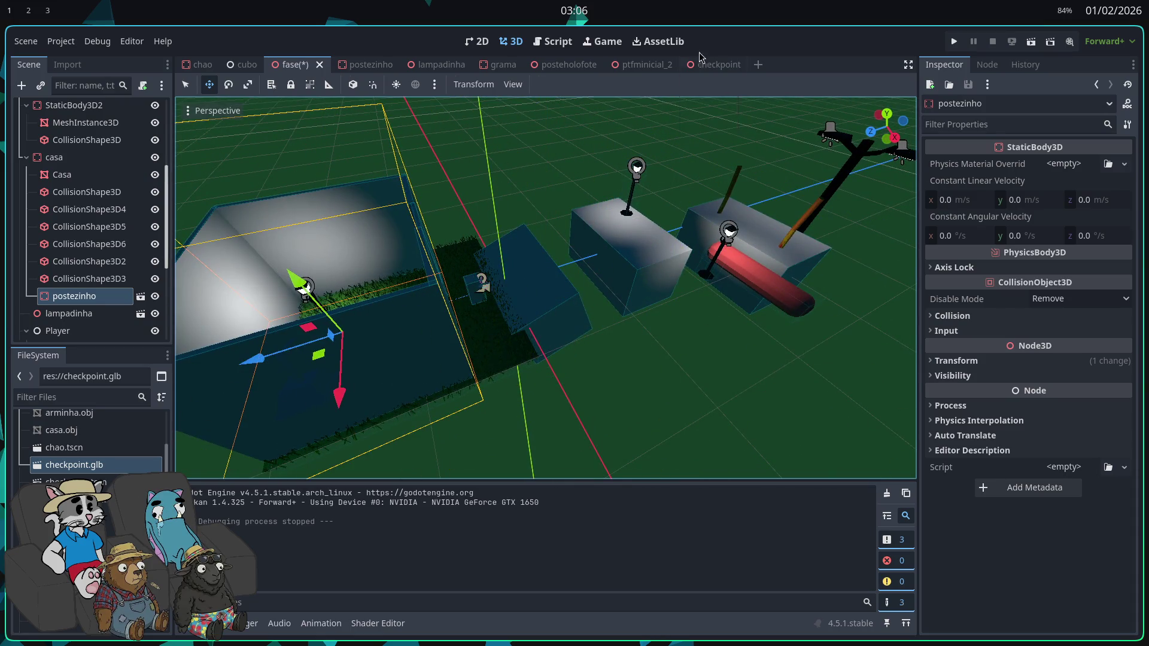
{"action": "left_click", "coordinate": [954, 41]}
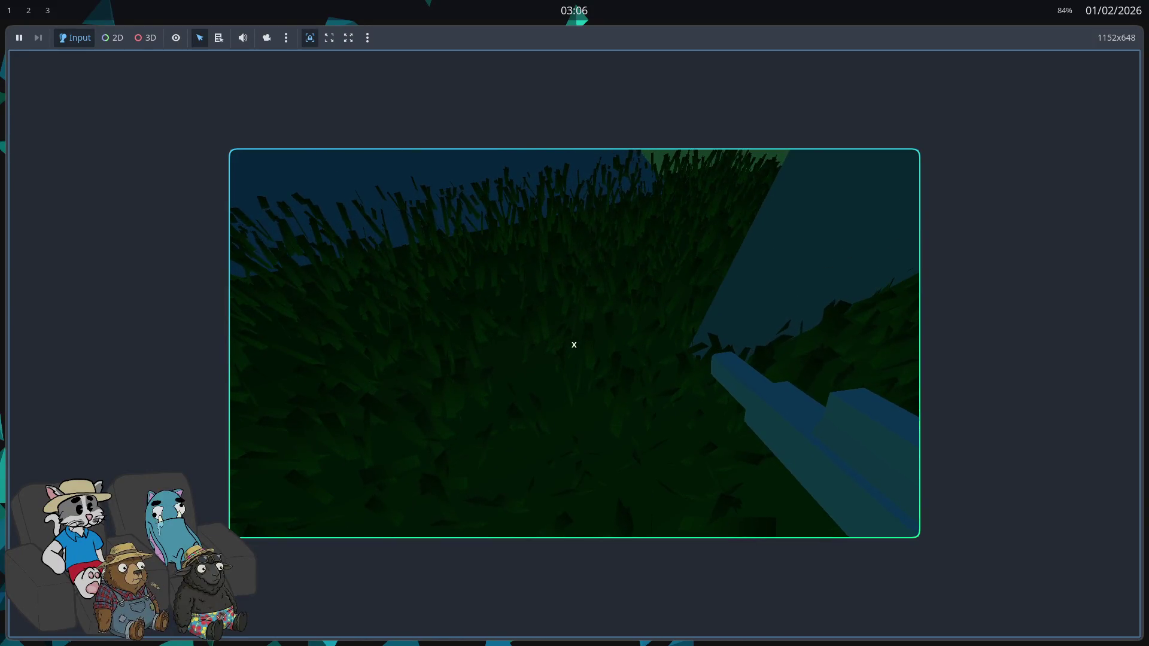
{"action": "key", "text": "F8"}
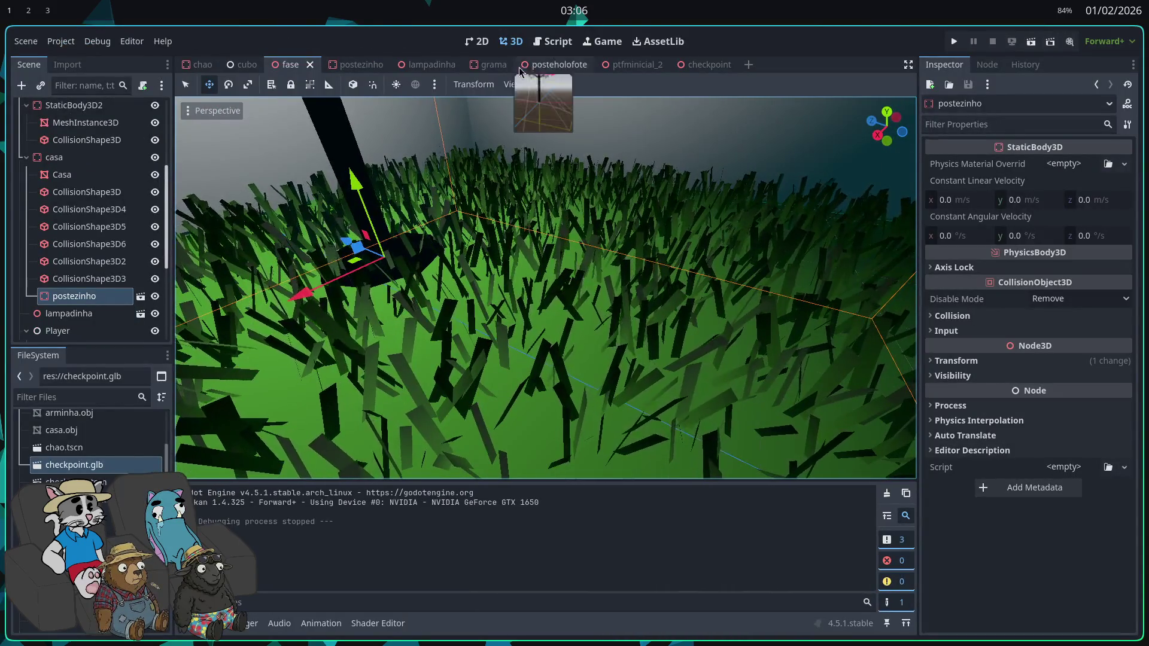
Step: Go through the ptfminicial_2, checkpoint and posteholofote scene tabs to reach grama
{"action": "left_click", "coordinate": [618, 65]}
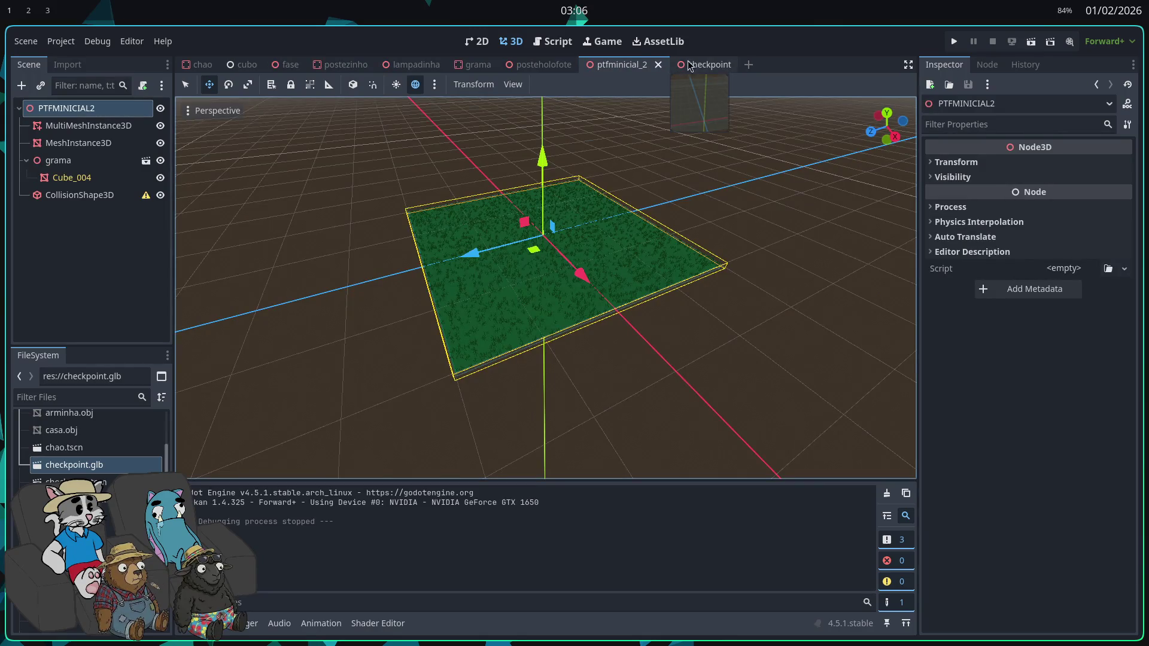
{"action": "left_click", "coordinate": [693, 65]}
{"action": "left_click", "coordinate": [527, 66]}
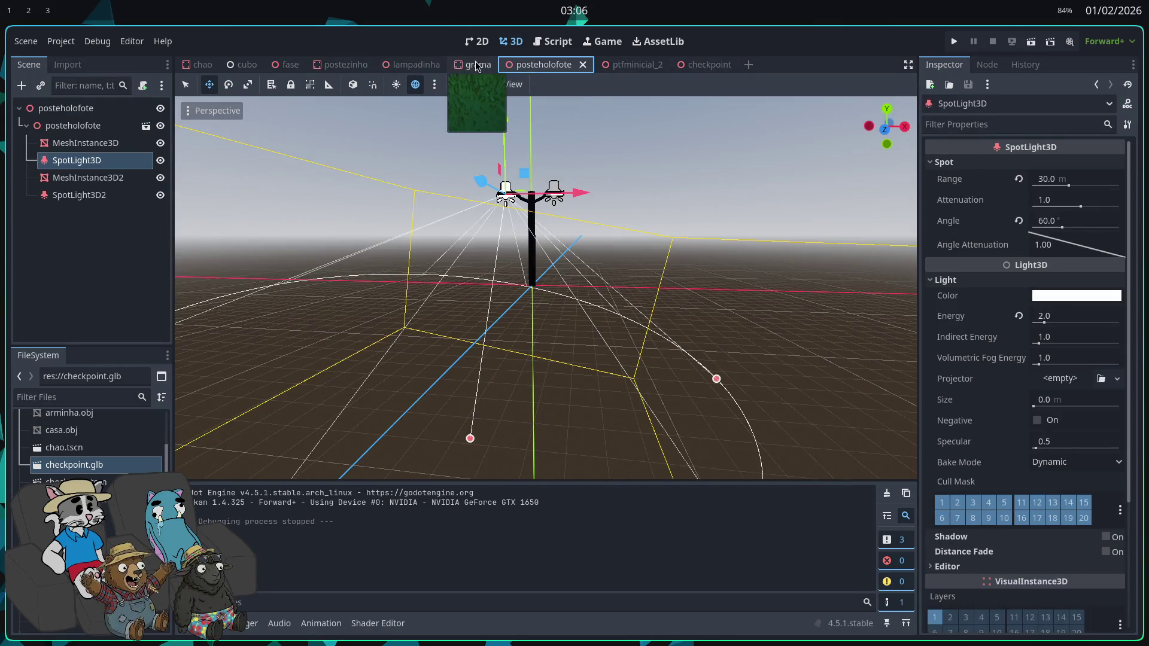
{"action": "left_click", "coordinate": [477, 65]}
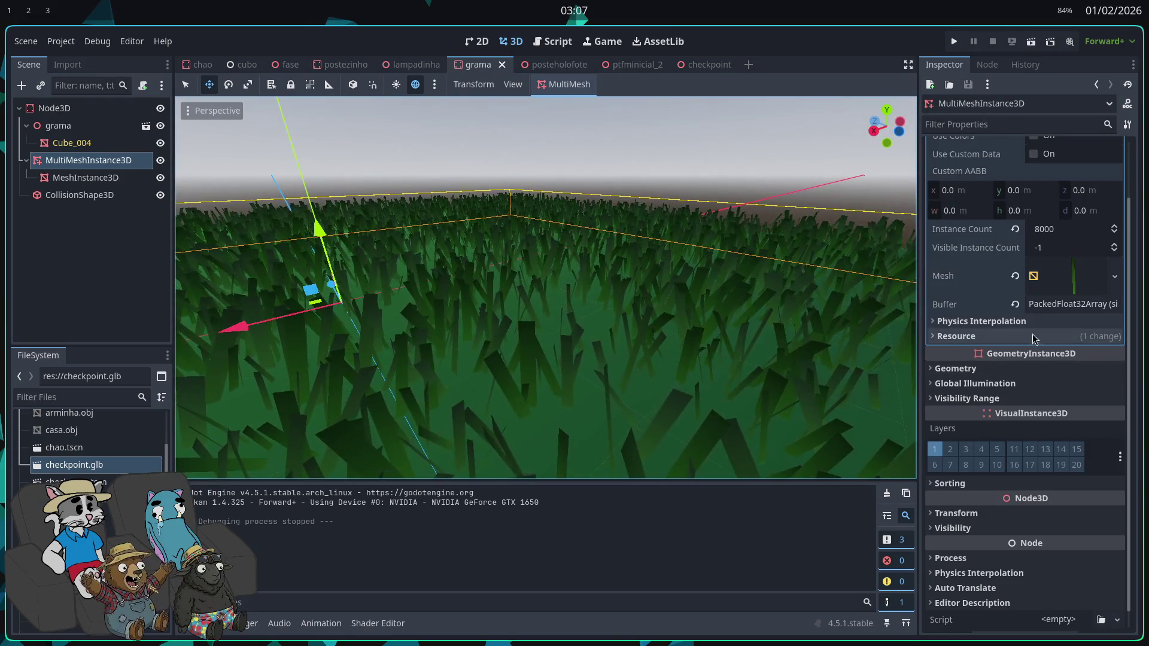
Step: Scatter the grass blade instances across the ground surface with MultiMesh Populate Surface
{"action": "left_click", "coordinate": [565, 84]}
{"action": "left_click", "coordinate": [561, 103]}
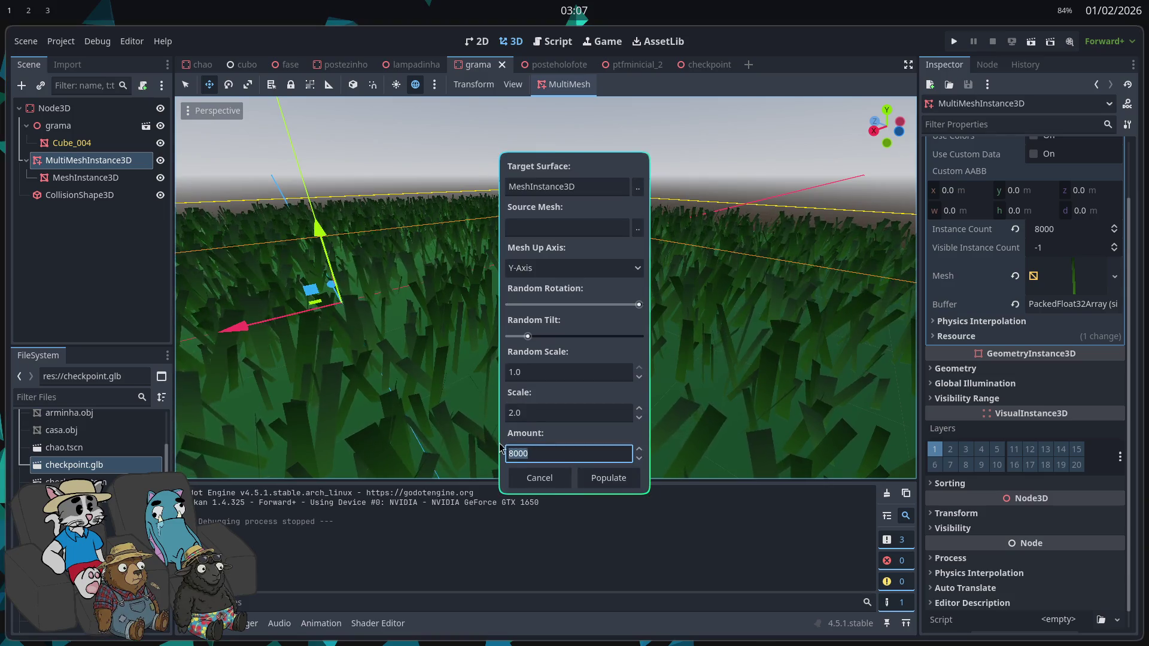
{"action": "left_click", "coordinate": [602, 478]}
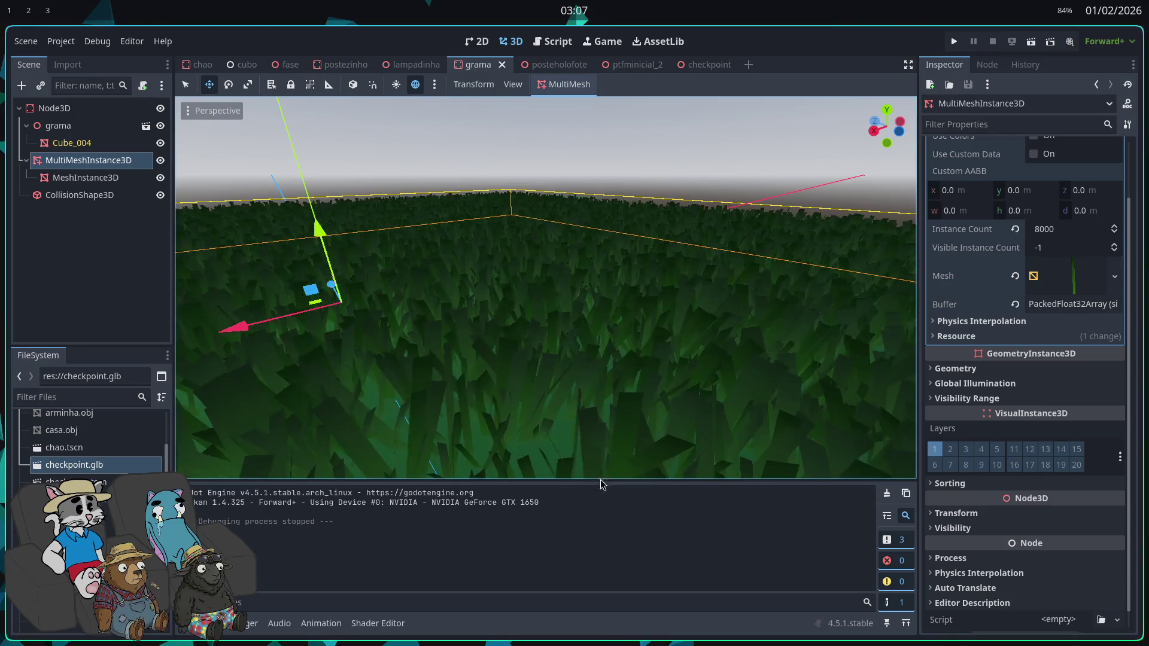
{"action": "scroll", "coordinate": [603, 384], "scroll_direction": "up", "scroll_amount": 6}
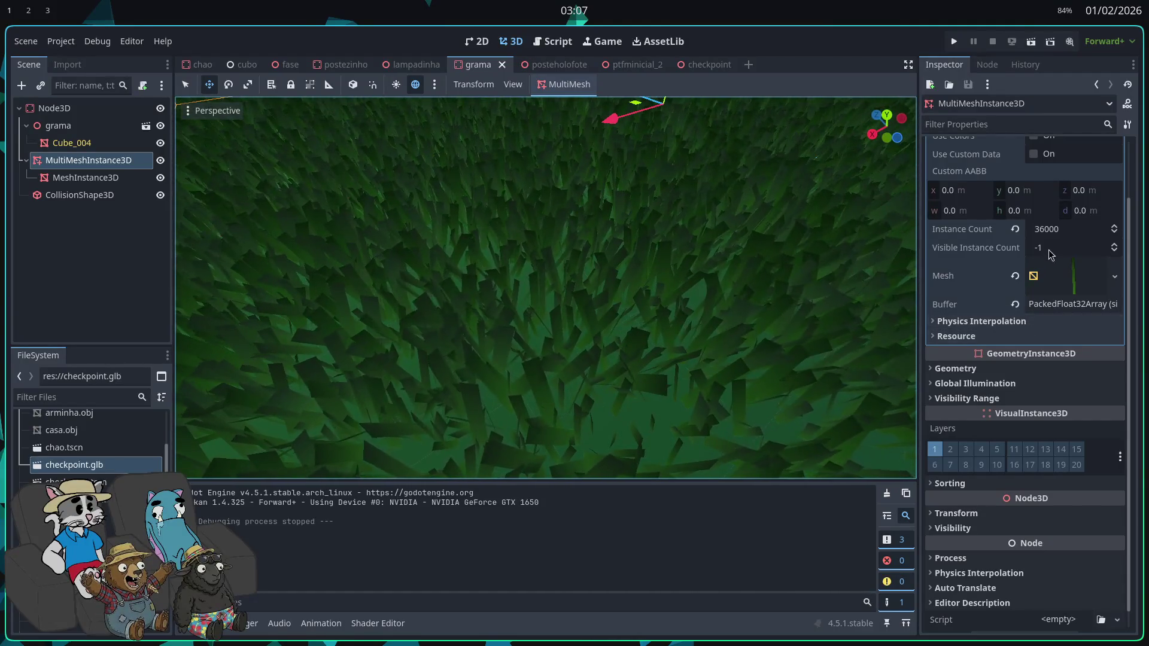
{"action": "scroll", "coordinate": [603, 384], "scroll_direction": "down", "scroll_amount": 5}
{"action": "scroll", "coordinate": [546, 287], "scroll_direction": "up", "scroll_amount": 5}
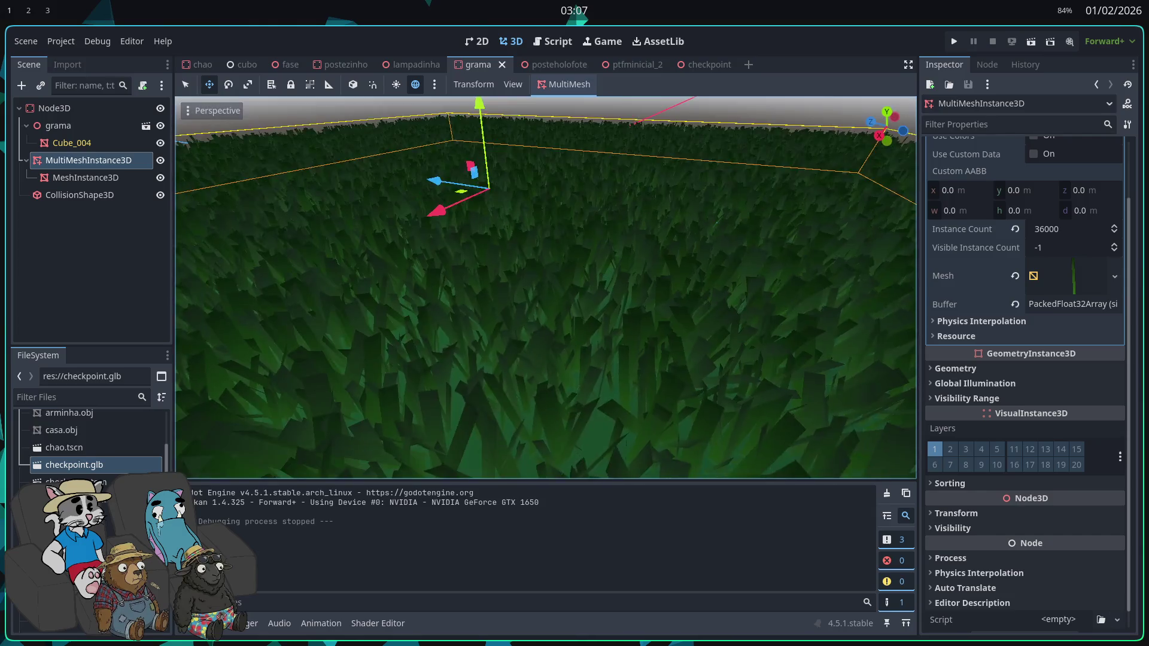
{"action": "scroll", "coordinate": [559, 256], "scroll_direction": "down", "scroll_amount": 4}
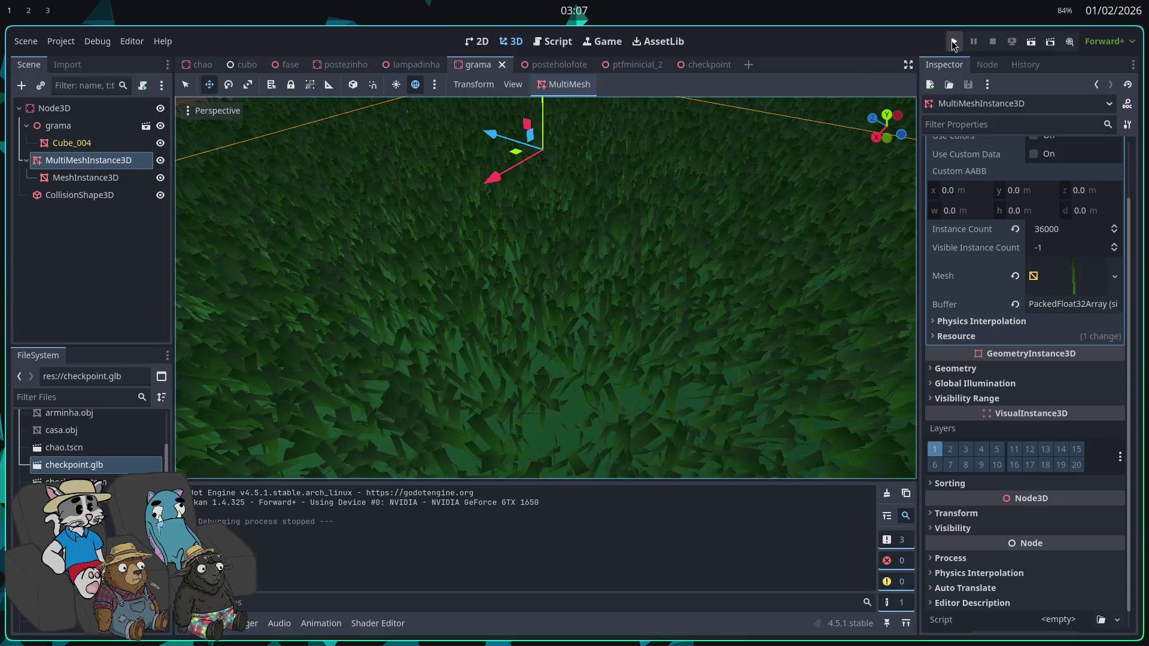
Step: Run the project to test the dense grass field, then stop it and expand the blade Mesh
{"action": "left_click", "coordinate": [952, 40]}
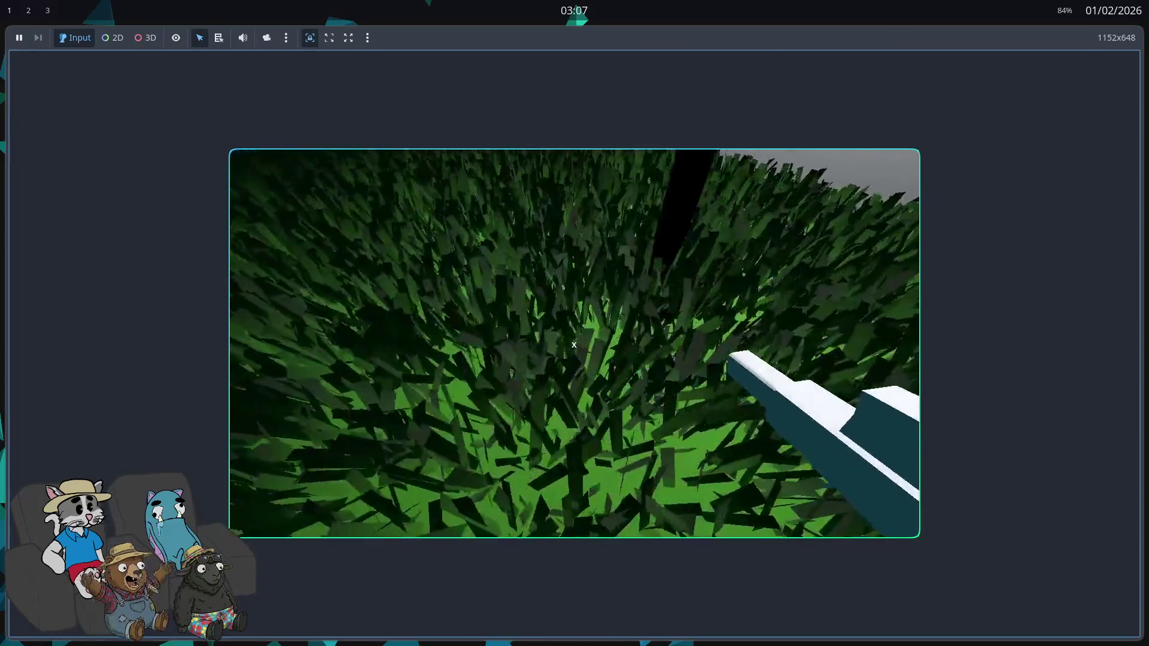
{"action": "key", "text": "Escape"}
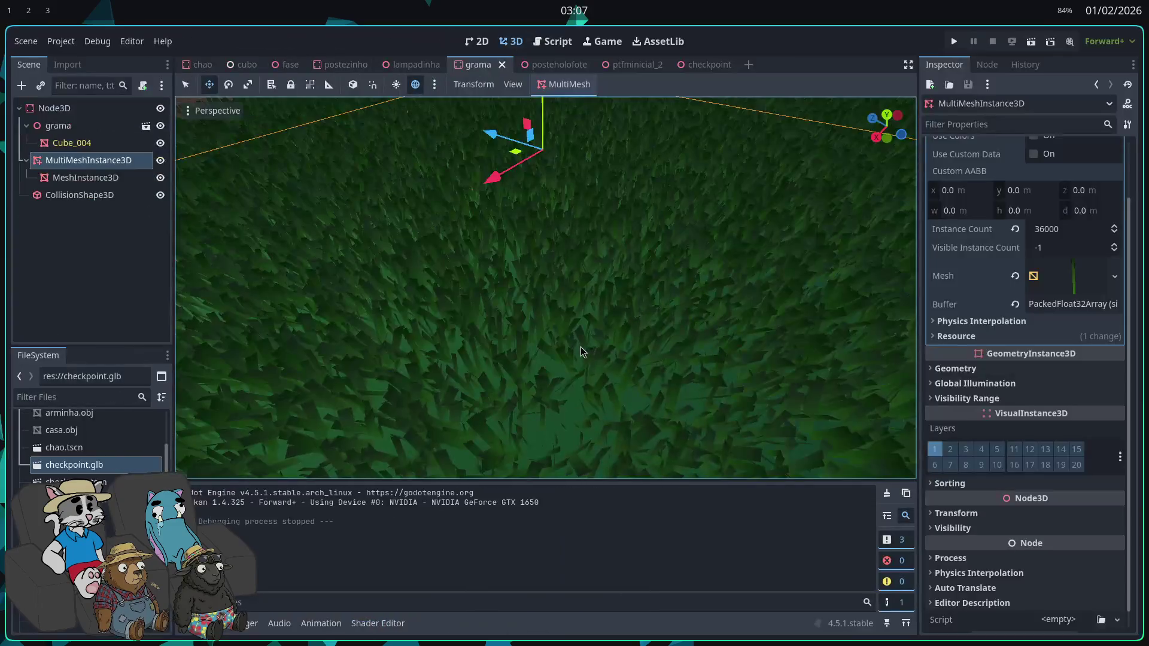
{"action": "left_click", "coordinate": [1065, 280]}
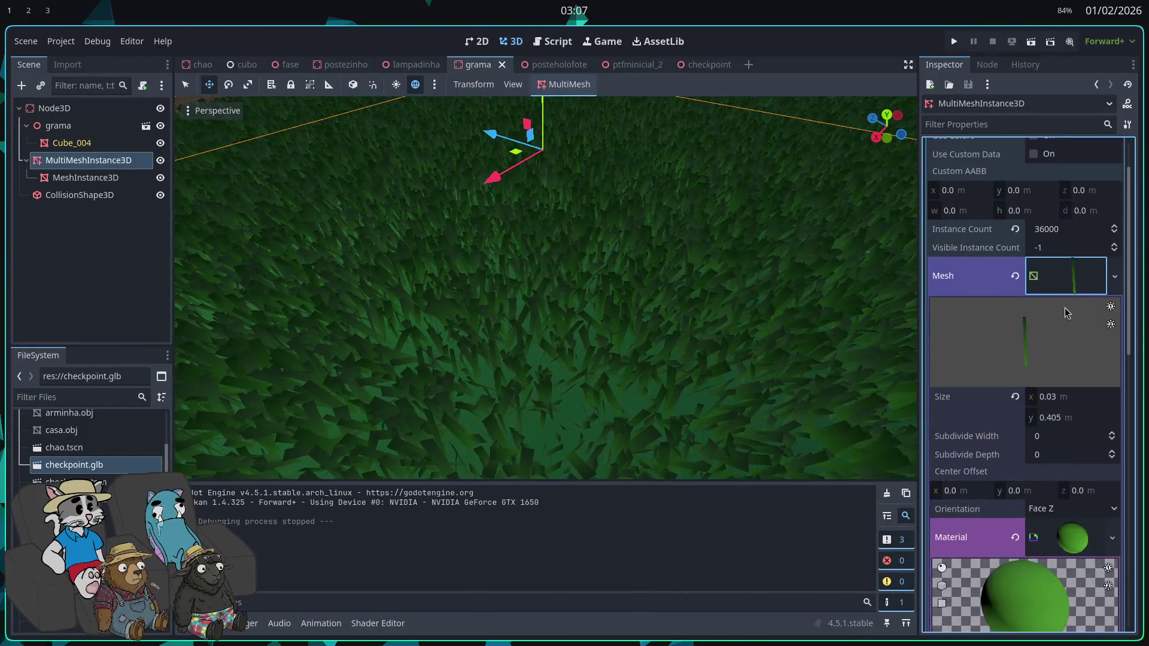
Step: Make the QuadMesh blades 0.005 wide and 0.165 tall
{"action": "left_click_drag", "start_coordinate": [1051, 397], "coordinate": [1026, 397]}
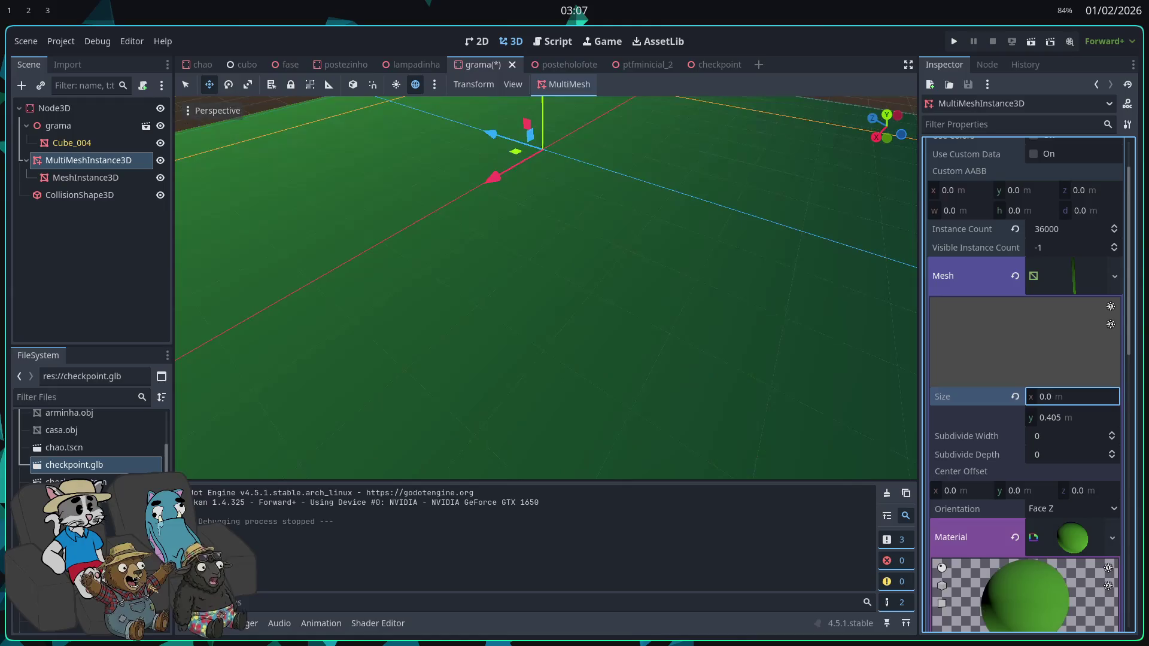
{"action": "type", "text": "0.005"}
{"action": "key", "text": "Return"}
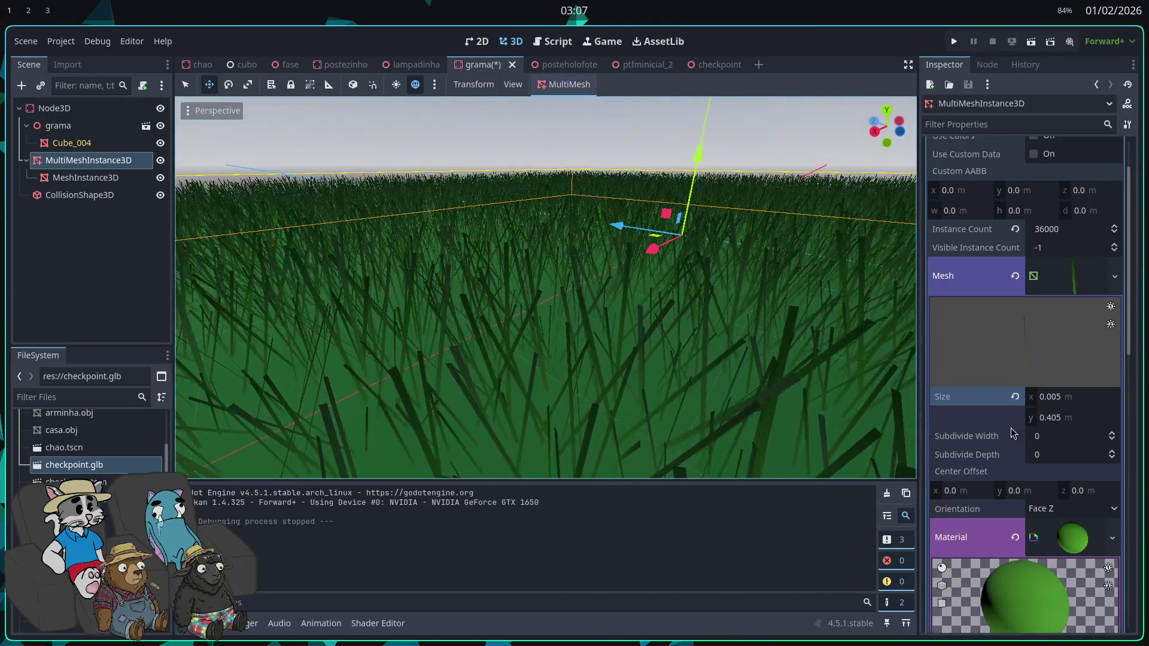
{"action": "left_click", "coordinate": [1068, 417]}
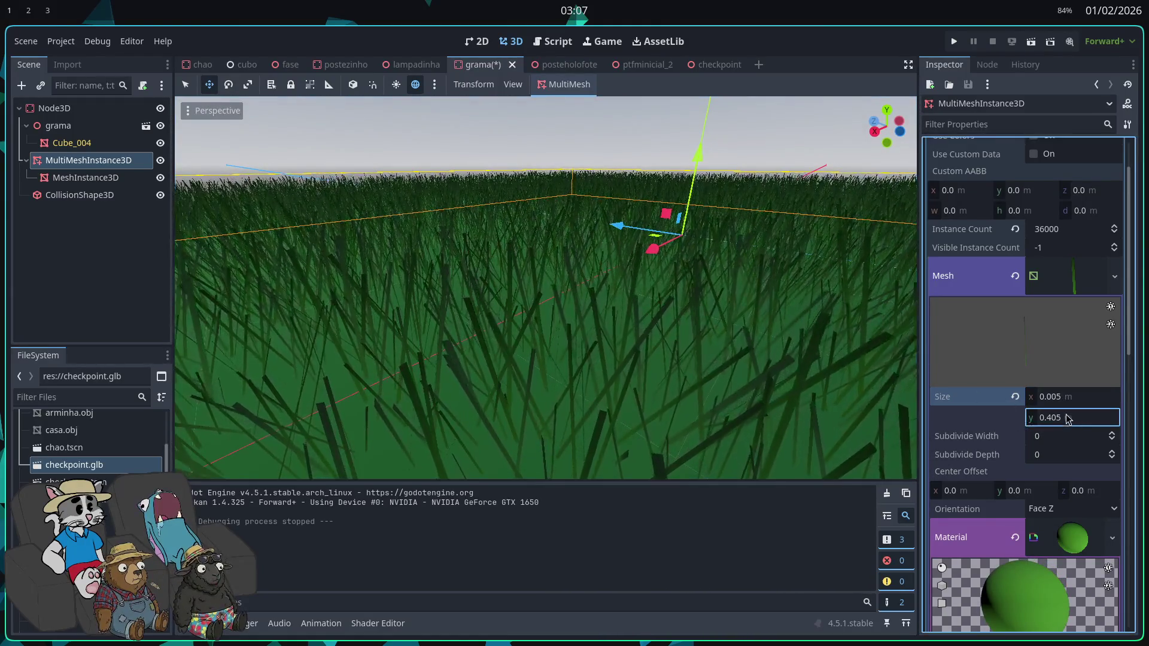
{"action": "type", "text": "0.18"}
{"action": "key", "text": "Return"}
{"action": "type", "text": "0.165"}
{"action": "key", "text": "Return"}
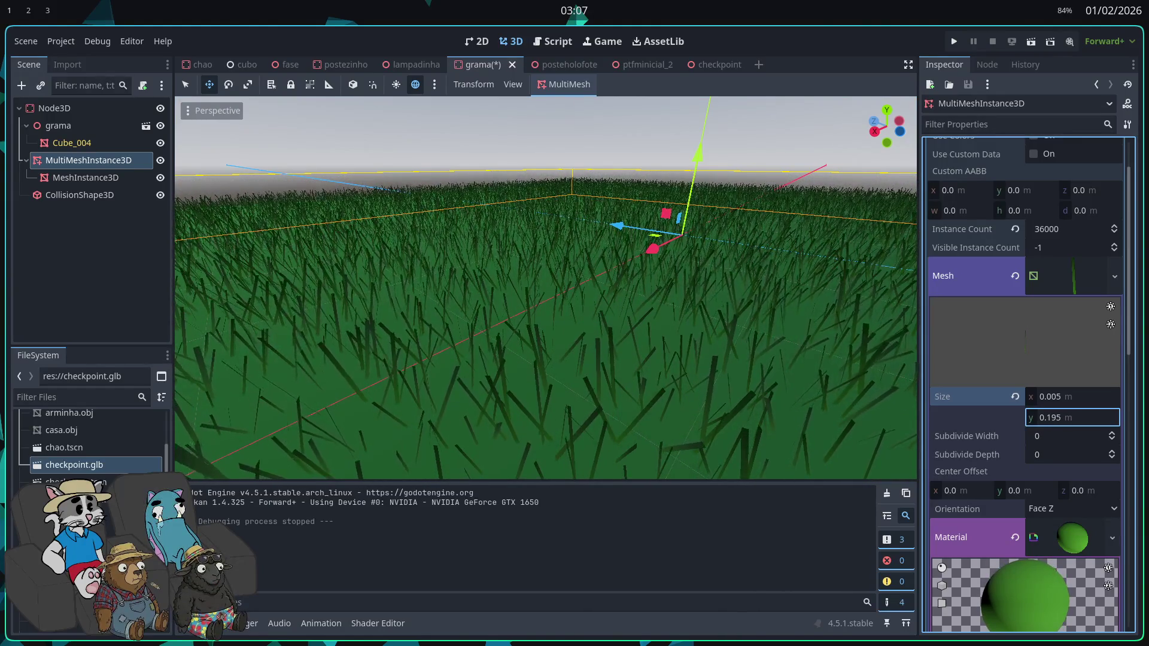
Step: Set the blade's Subdivide Width to 35
{"action": "left_click", "coordinate": [1071, 437]}
{"action": "type", "text": "65"}
{"action": "key", "text": "BackSpace"}
{"action": "key", "text": "BackSpace"}
{"action": "type", "text": "35"}
{"action": "left_click", "coordinate": [1058, 420]}
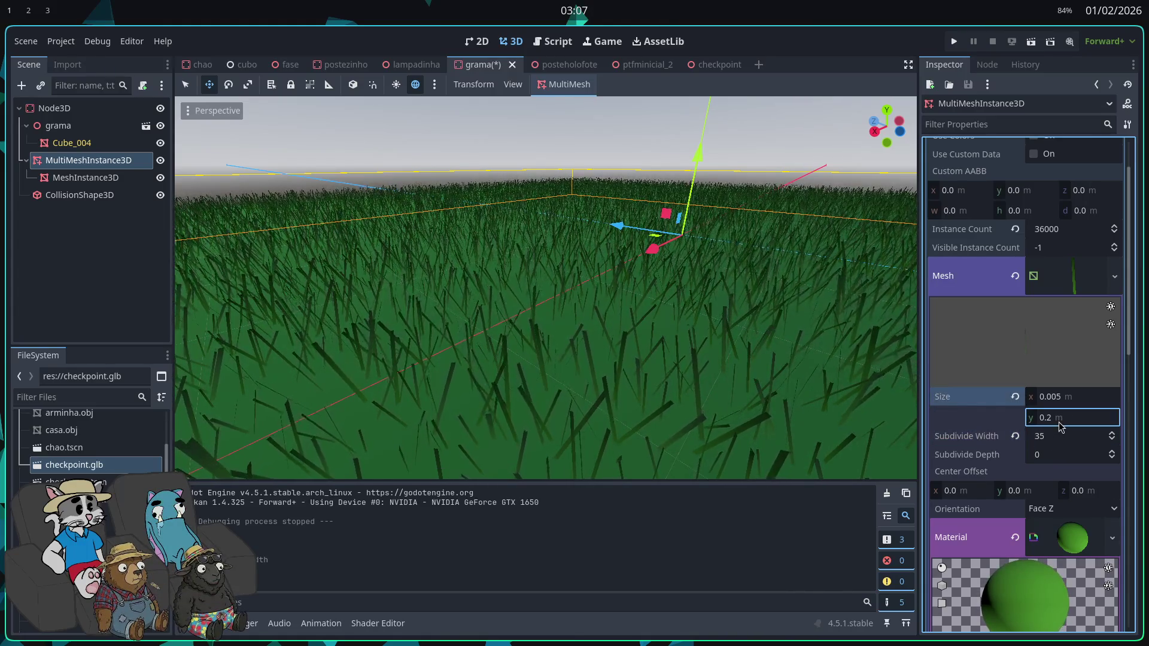
Step: Try taller blade heights with undo and redo, then raise Subdivide Depth to 440
{"action": "mouse_move", "coordinate": [1059, 417]}
{"action": "left_mouse_down"}
{"action": "mouse_move", "coordinate": [1071, 417]}
{"action": "mouse_move", "coordinate": [1005, 443]}
{"action": "mouse_move", "coordinate": [1101, 455]}
{"action": "left_mouse_up"}
{"action": "key", "text": "ctrl+z"}
{"action": "key", "text": "ctrl+z"}
{"action": "key", "text": "ctrl+z"}
{"action": "mouse_move", "coordinate": [1071, 417]}
{"action": "left_mouse_down"}
{"action": "mouse_move", "coordinate": [1092, 417]}
{"action": "mouse_move", "coordinate": [1041, 435]}
{"action": "mouse_move", "coordinate": [1095, 454]}
{"action": "left_mouse_up"}
{"action": "key", "text": "ctrl+z"}
{"action": "key", "text": "ctrl+z"}
{"action": "key", "text": "ctrl+z"}
{"action": "mouse_move", "coordinate": [1071, 417]}
{"action": "left_mouse_down"}
{"action": "mouse_move", "coordinate": [1083, 417]}
{"action": "mouse_move", "coordinate": [1017, 435]}
{"action": "left_mouse_up"}
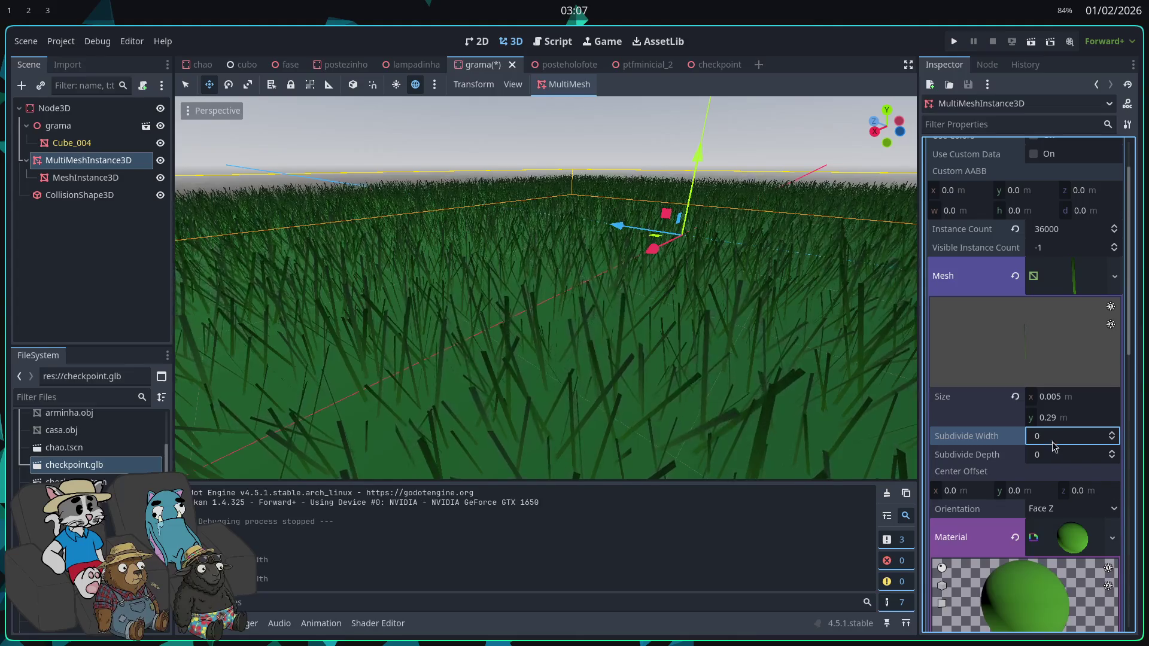
{"action": "key", "text": "ctrl+z"}
{"action": "key", "text": "ctrl+z"}
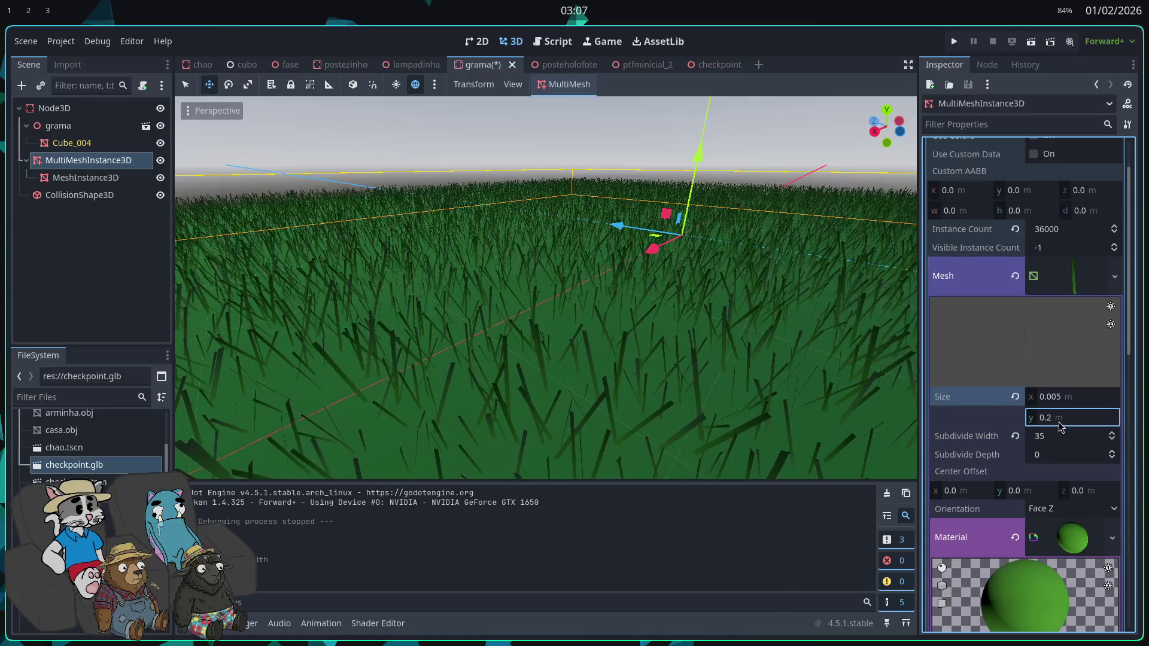
{"action": "key", "text": "ctrl+shift+z"}
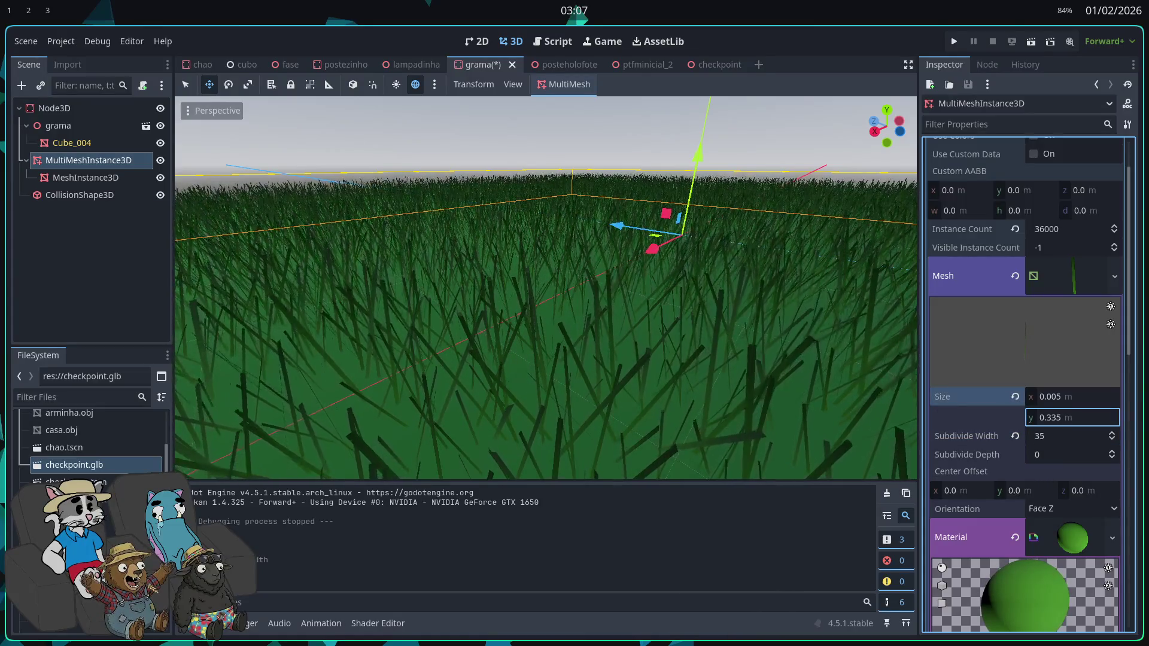
{"action": "key", "text": "ctrl+shift+z"}
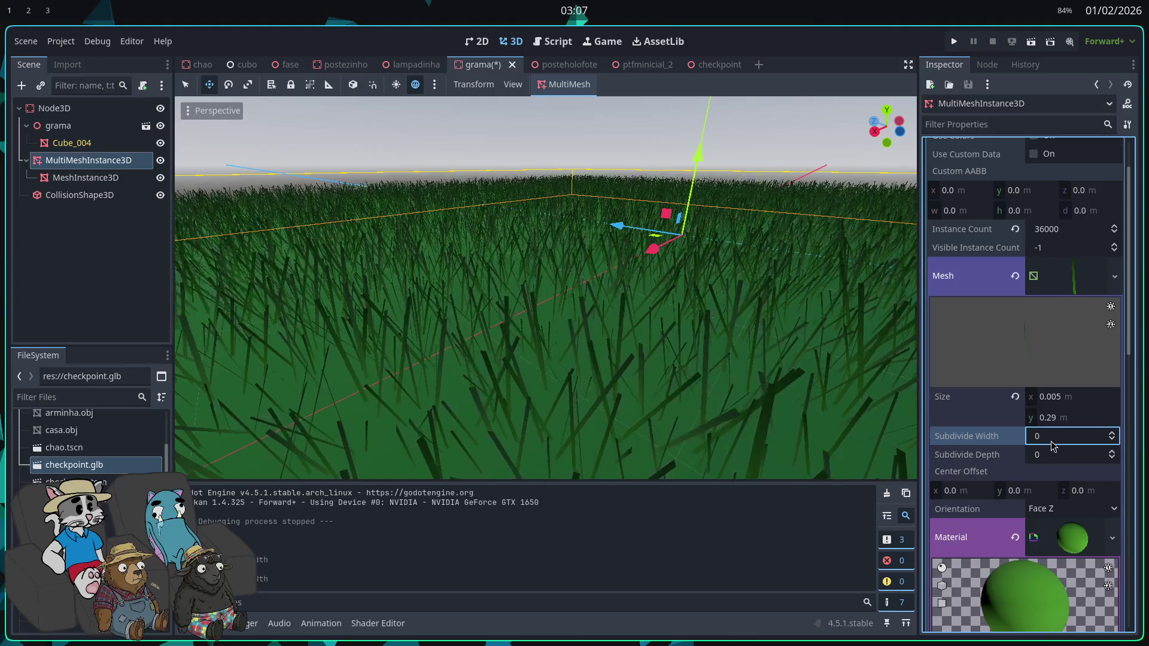
{"action": "key", "text": "ctrl+shift+z"}
{"action": "mouse_move", "coordinate": [1048, 444]}
{"action": "left_mouse_down"}
{"action": "mouse_move", "coordinate": [1107, 444]}
{"action": "mouse_move", "coordinate": [1095, 442]}
{"action": "left_mouse_up"}
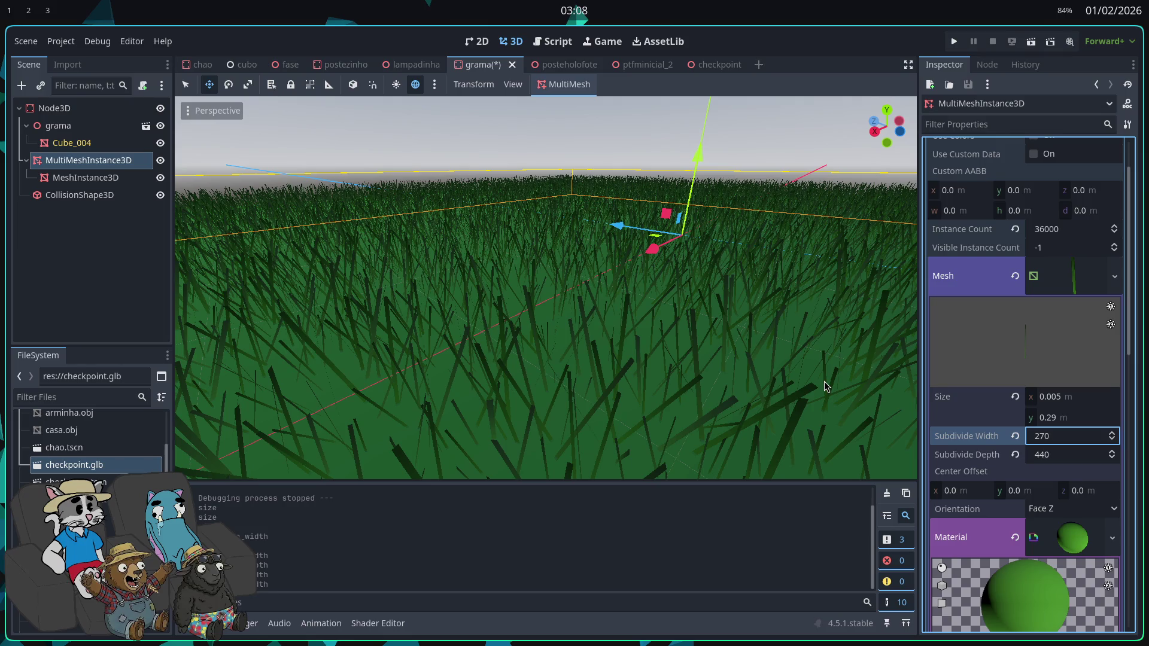
Step: Quit Godot without saving the grama scene
{"action": "key", "text": "ctrl+shift+w"}
{"action": "left_click", "coordinate": [493, 356]}
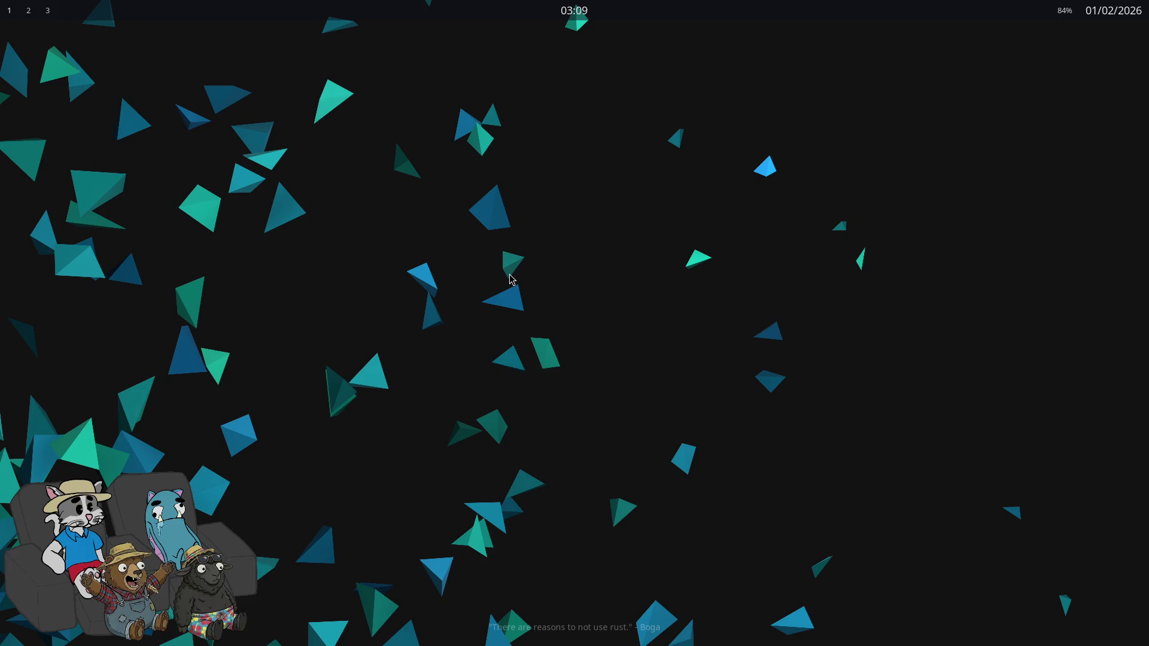
Step: Switch to workspace 2 with the Rust code in Zed
{"action": "key", "text": "super+2"}
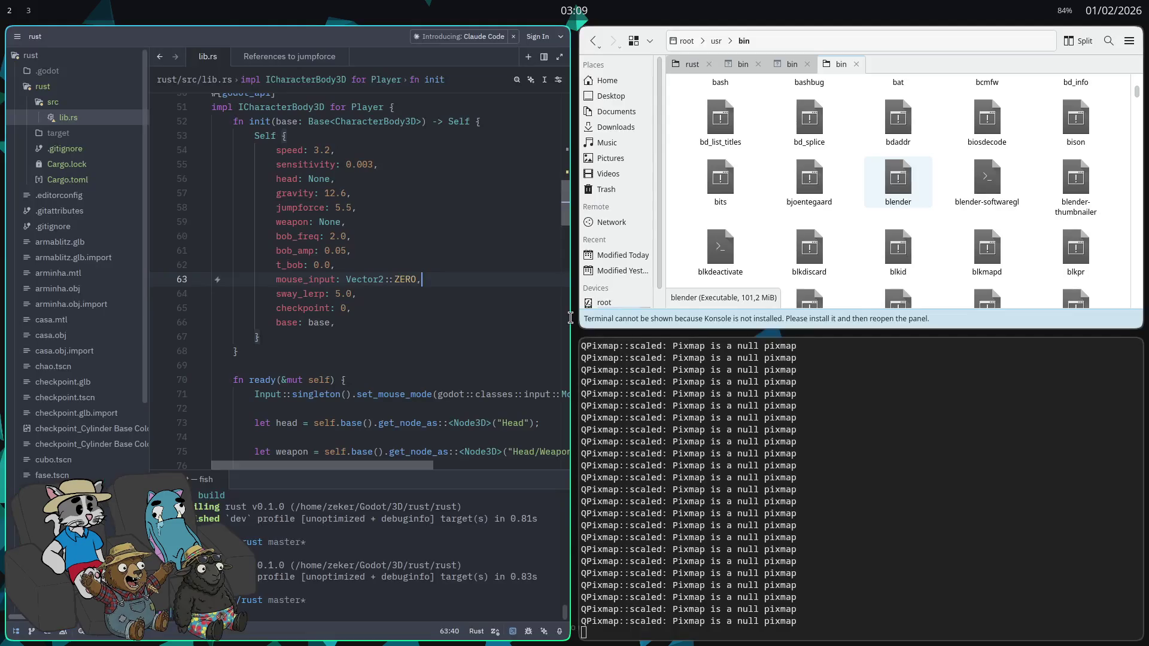